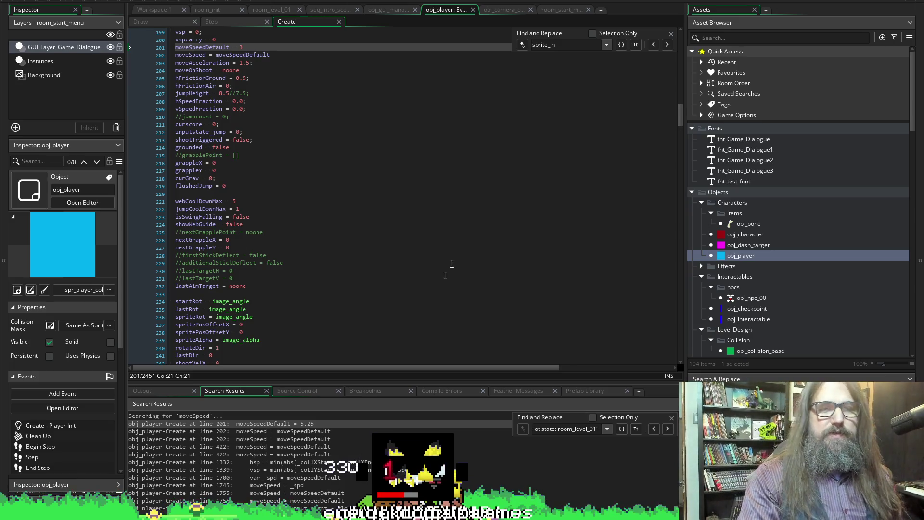
Scroll the obj_player Create event code and enlarge the code view to show more lines.
scroll(466, 193, "down", 5)
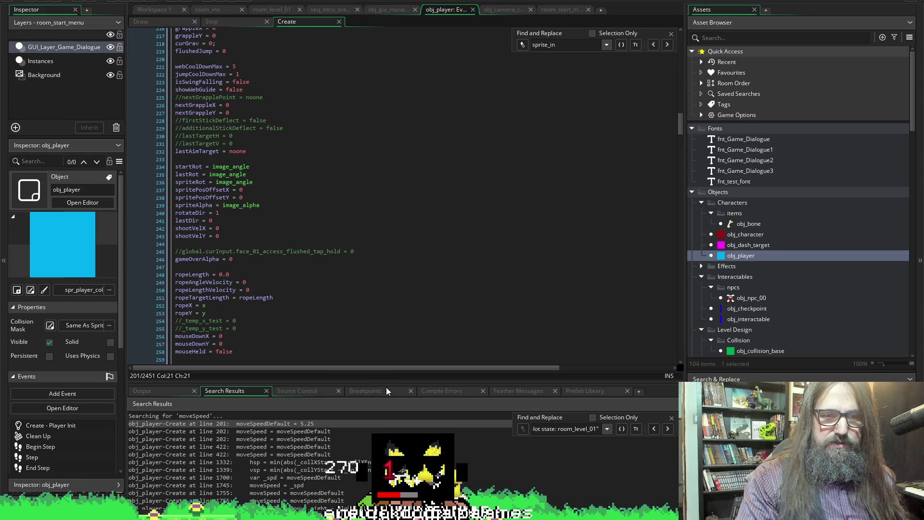
left_click_drag(386, 382, 386, 459)
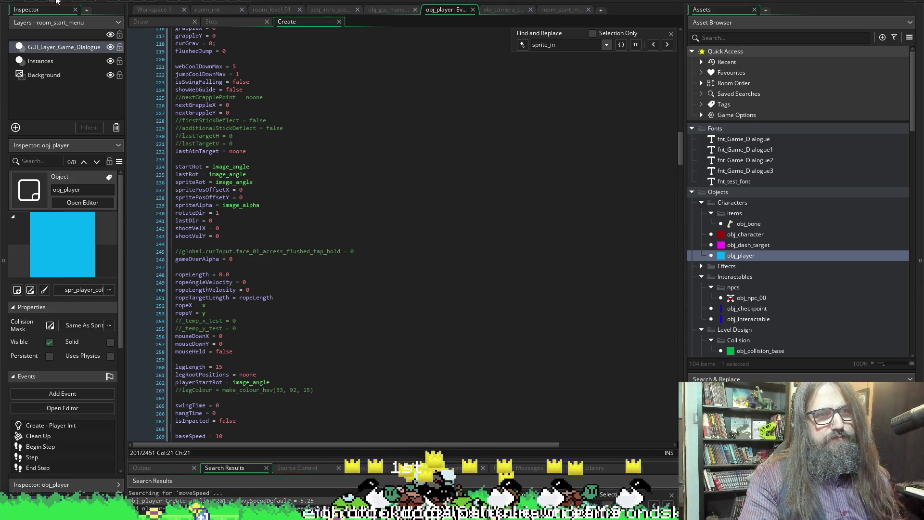
Relaunch the game with F5, stopping the current run, and start a New Game.
key("F5")
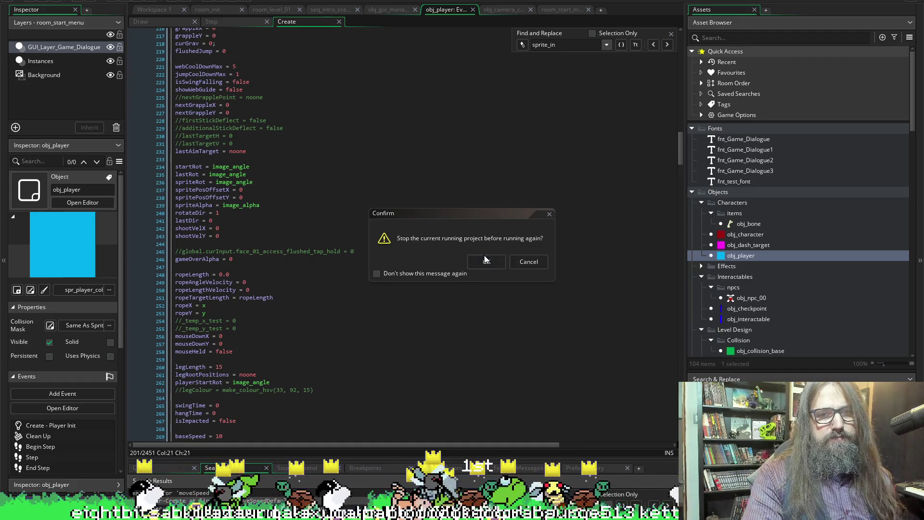
left_click(487, 262)
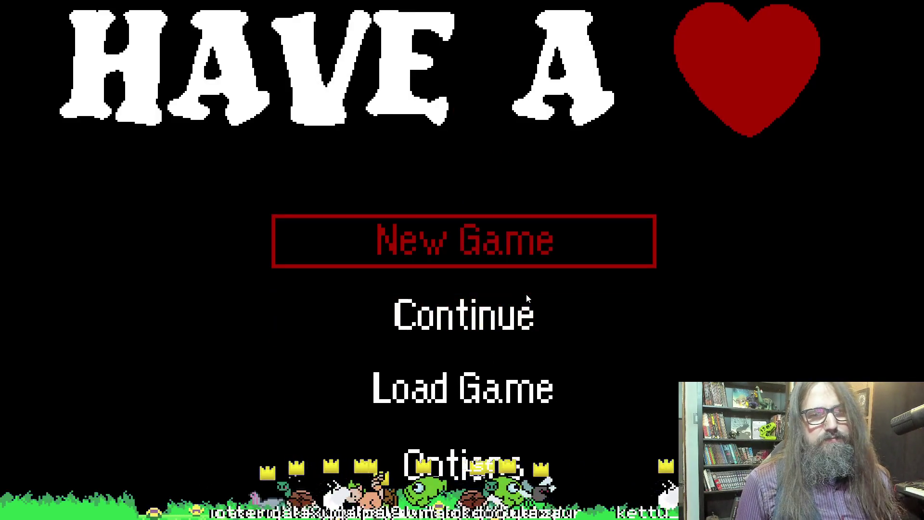
key("Return")
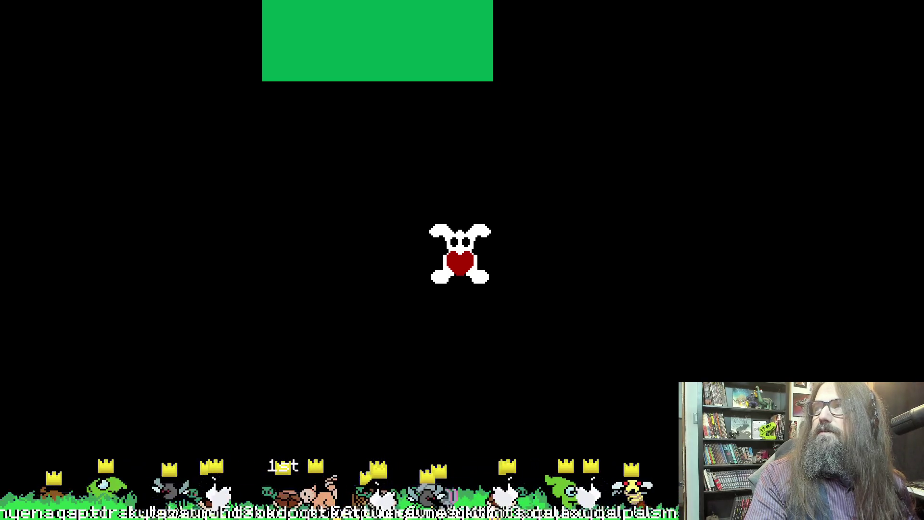
Bring HaveAHeartTodo.txt forward and add a 'finalize player controls' heading under the title.
key("alt+Tab")
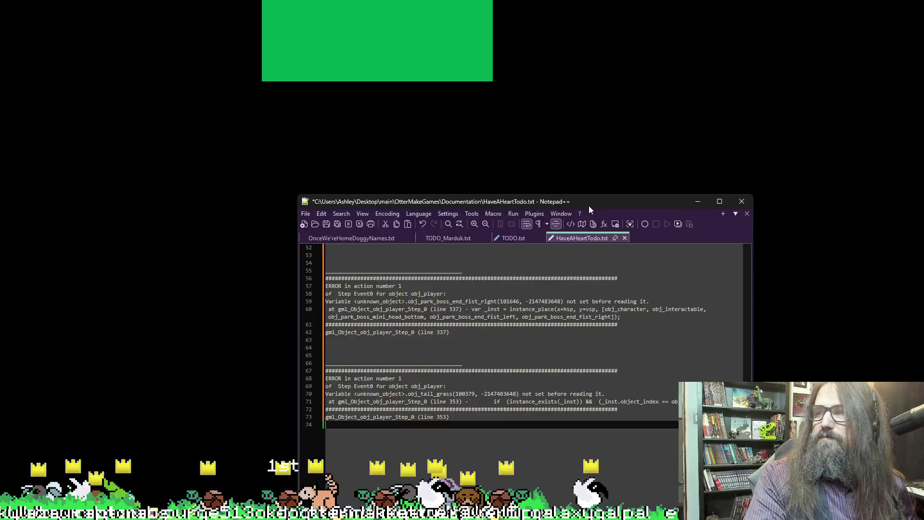
mouse_move(589, 206)
left_mouse_down()
mouse_move(310, 9)
mouse_move(494, 36)
mouse_move(493, 45)
left_mouse_up()
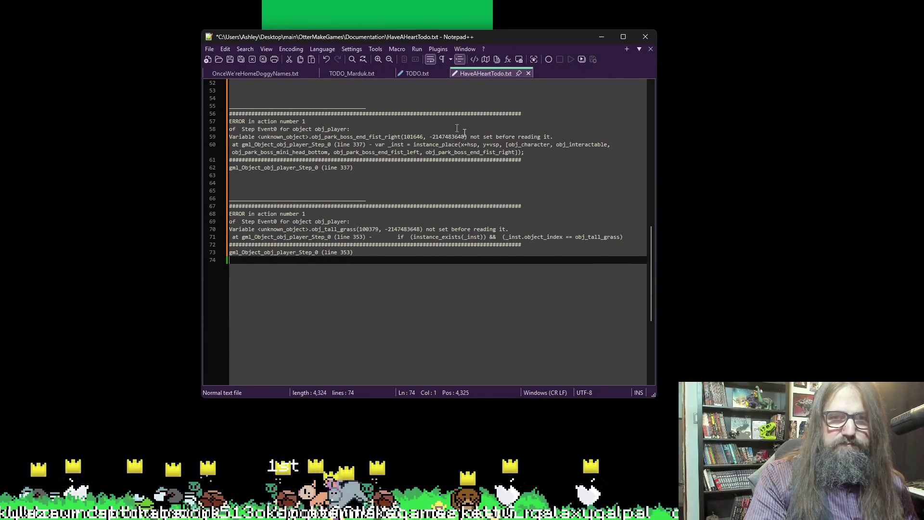
scroll(346, 368, "up", 17)
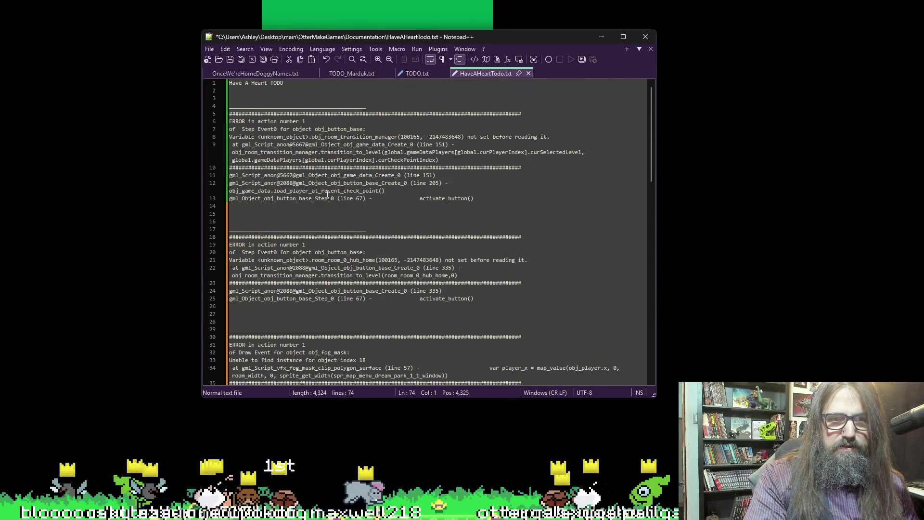
left_click(334, 92)
key("Return")
key("Return")
key("Return")
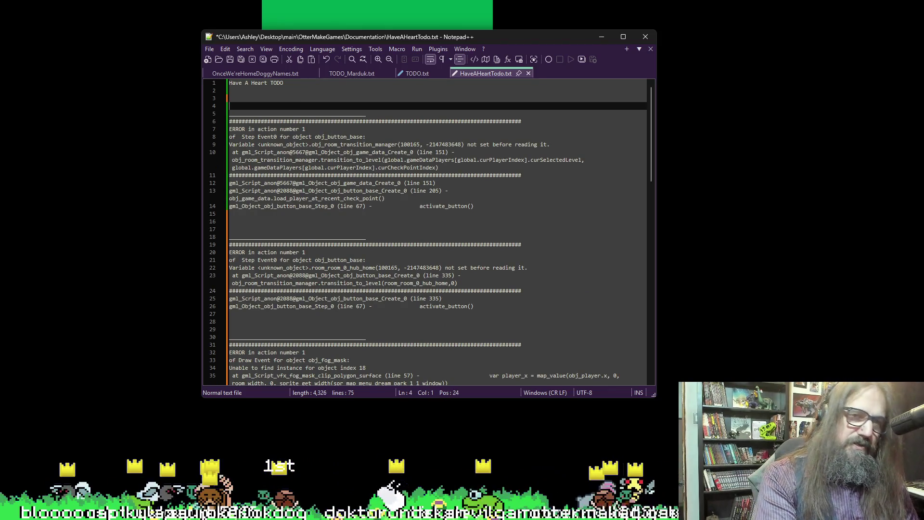
key("Up")
key("Up")
key("Up")
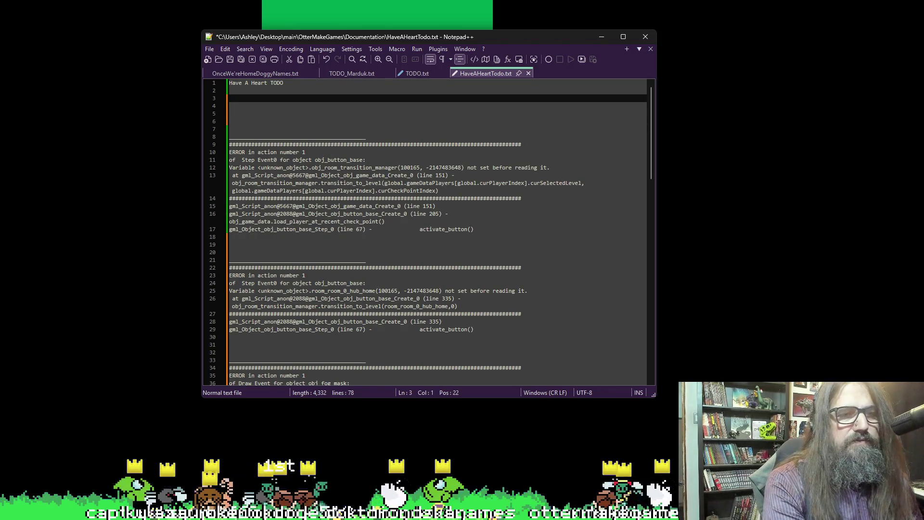
type("finialize playe")
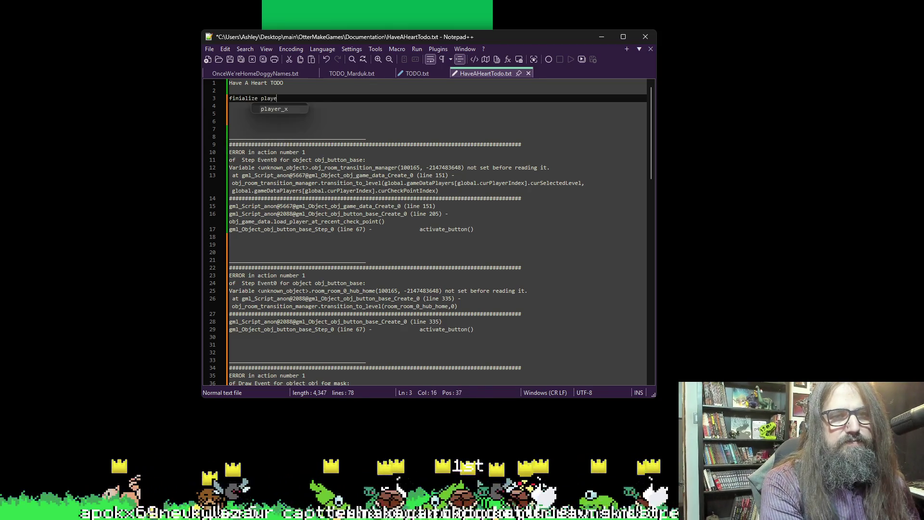
type("r contro")
type("lls")
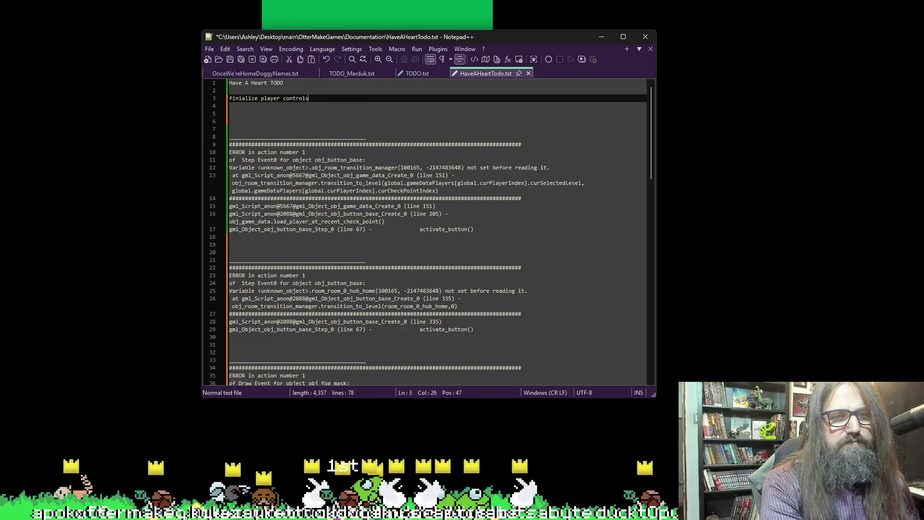
Add an indented sub-point about adjusting the sprite but keeping the collision box size.
key("Return")
key("Tab")
type("o")
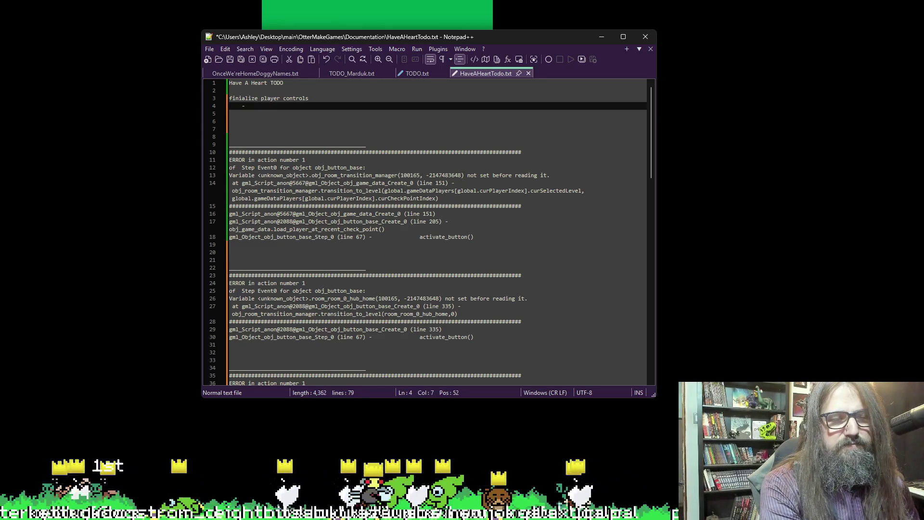
type("adjustlart")
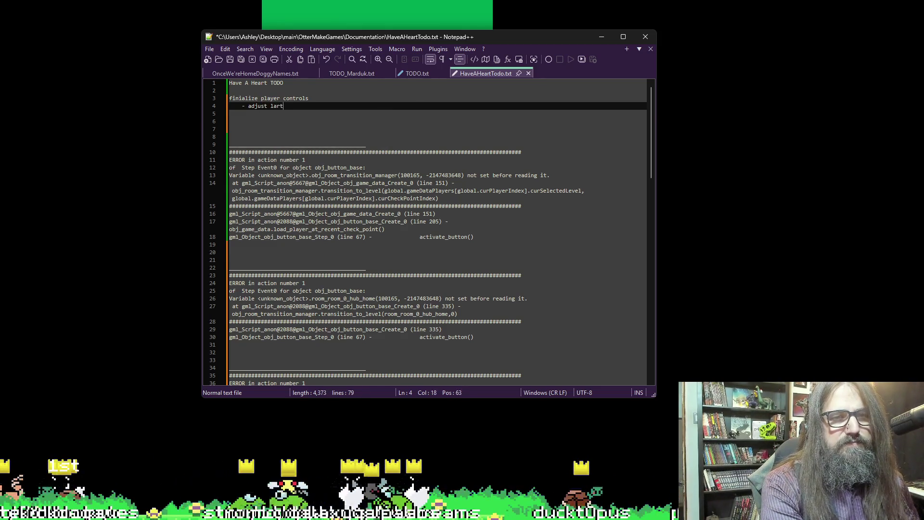
key("BackSpace")
type("ger sprite but keep")
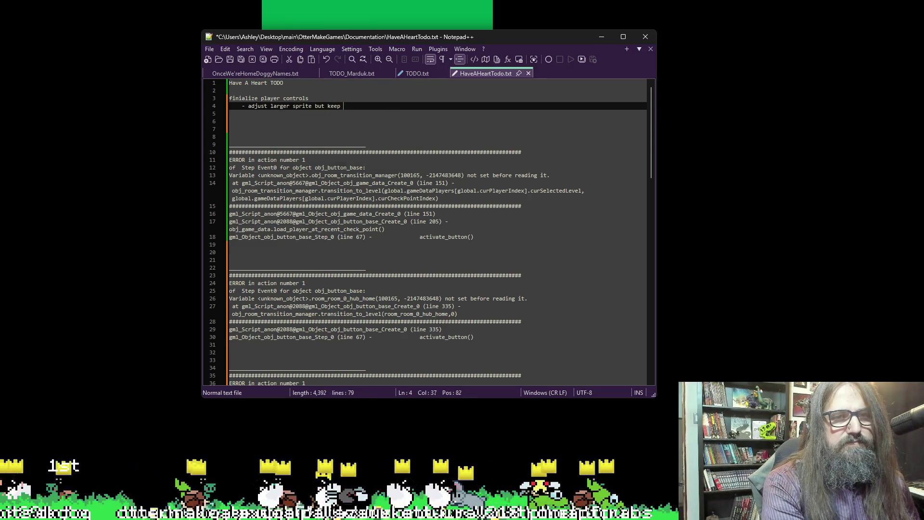
type("cliss")
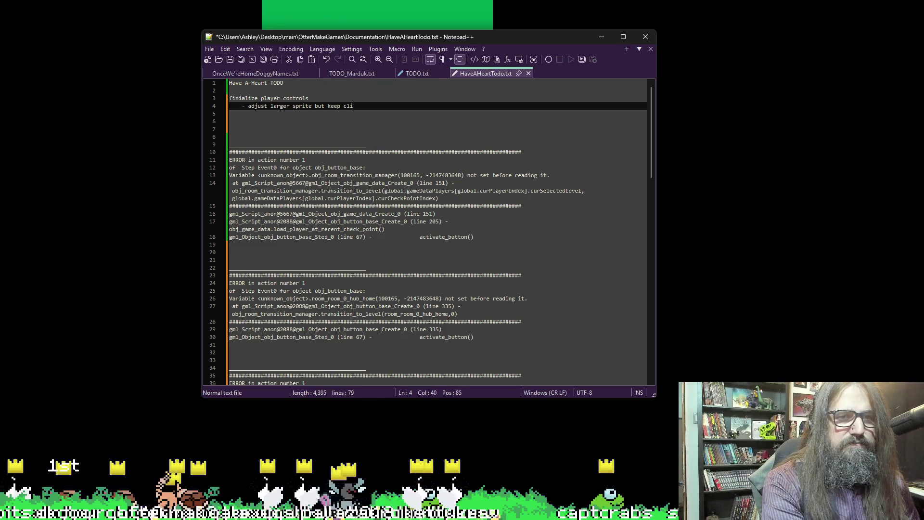
key("BackSpace")
type("ollision")
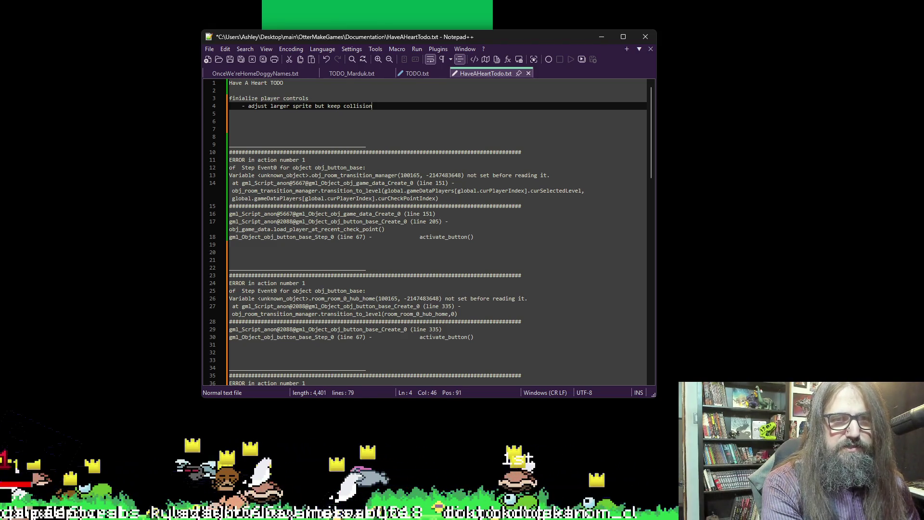
type(" box size")
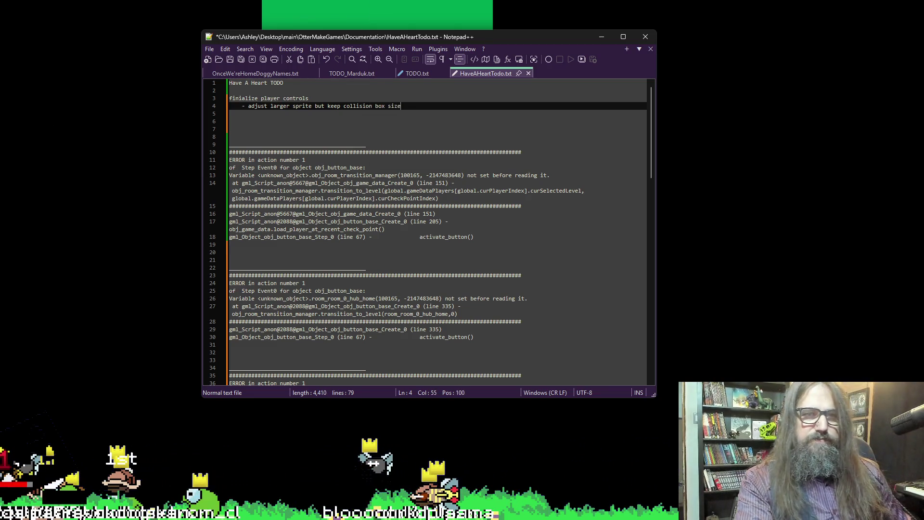
Add a second indented sub-point asking about 8-direction or free y movement.
left_click(429, 112)
key("Tab")
type("- ")
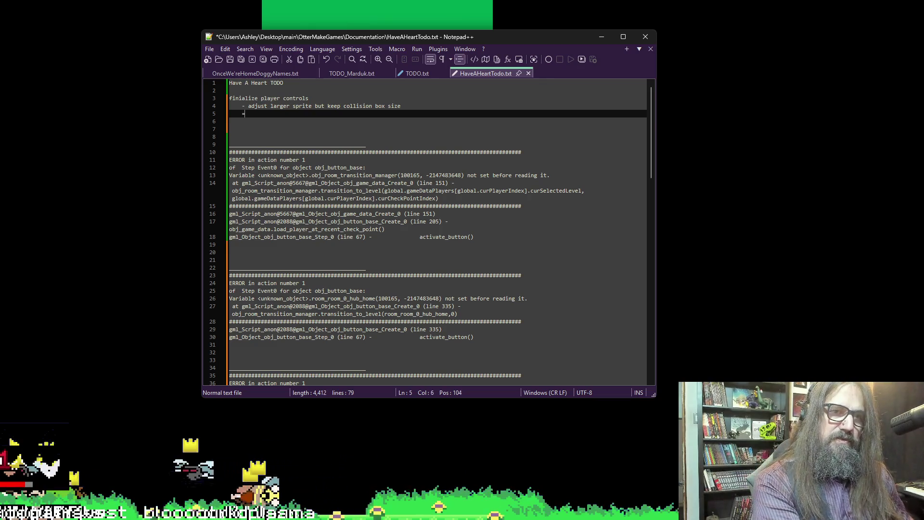
type(" dow")
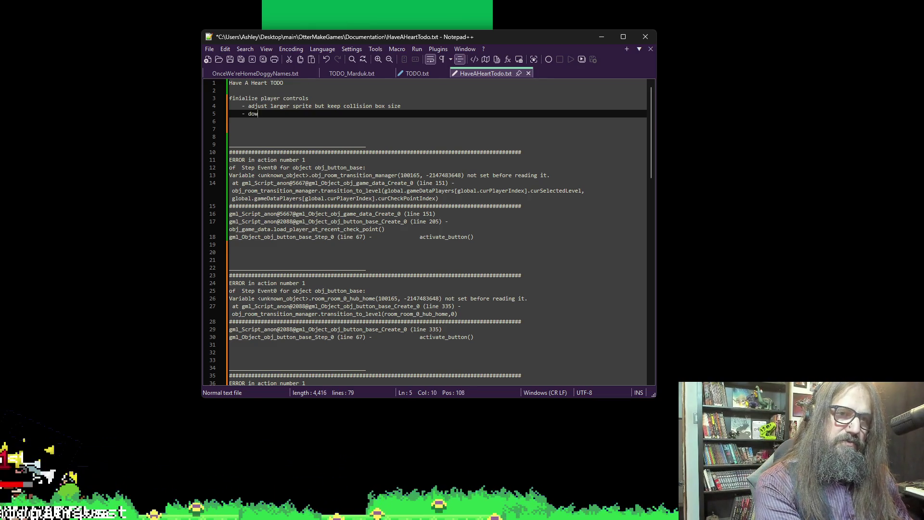
key("BackSpace")
type(" I want to a")
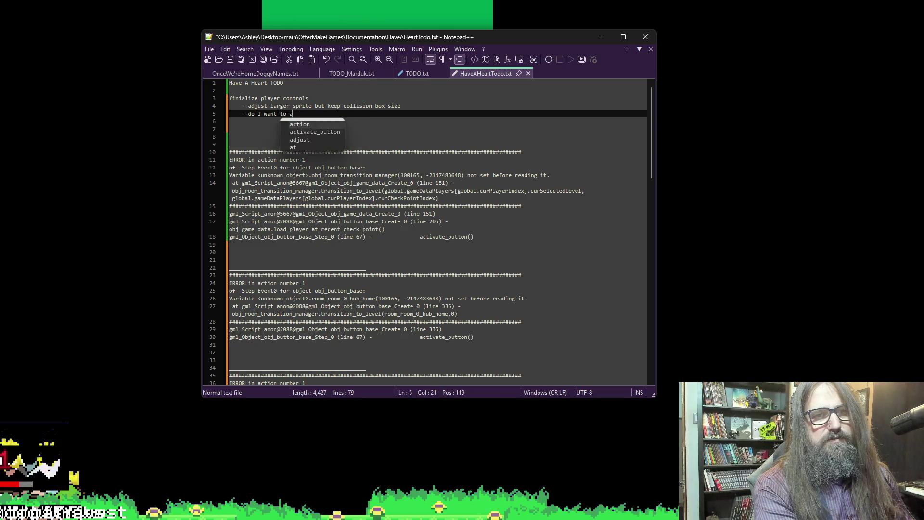
type("lllock 8")
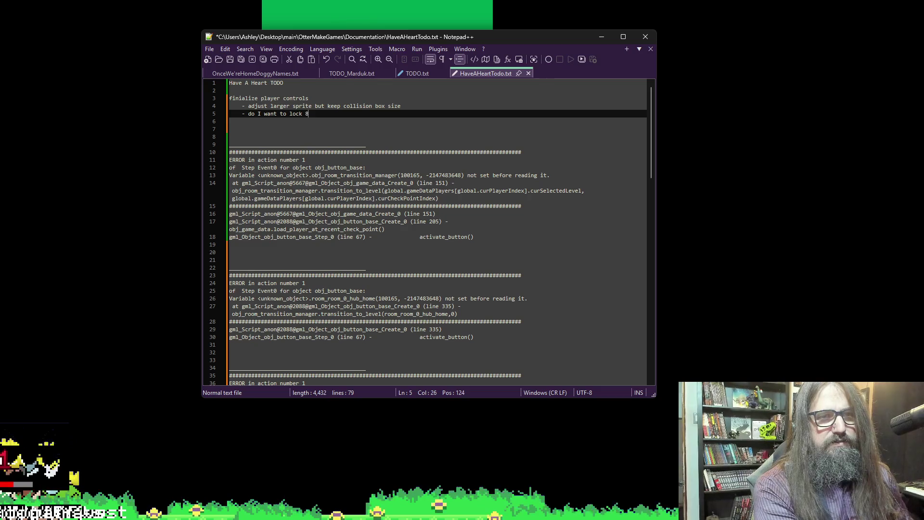
type(" movement or ha")
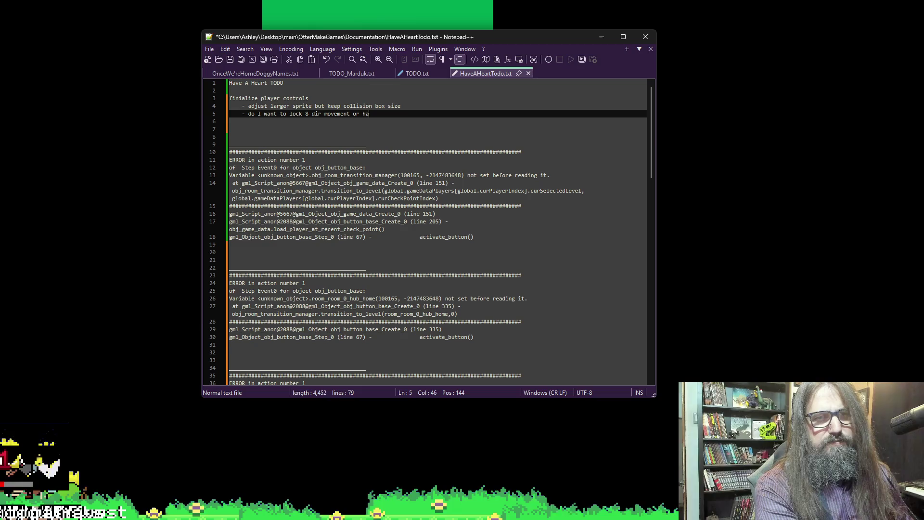
type("be free for ")
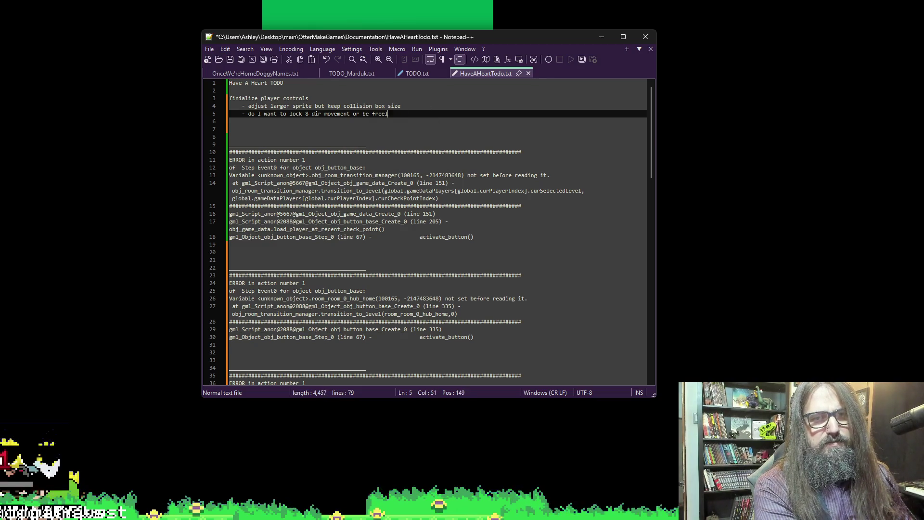
type("y movement")
key("Return")
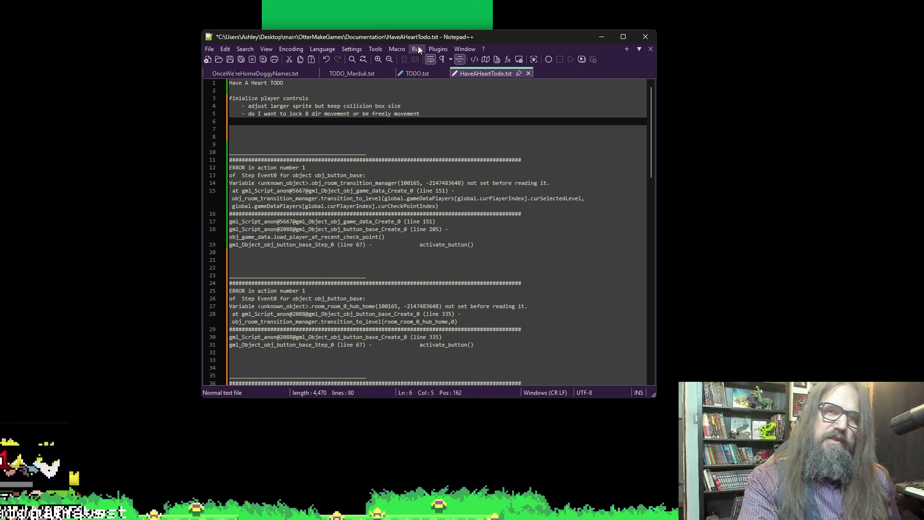
Move the notes window aside and take the running game out of fullscreen.
mouse_move(424, 37)
left_mouse_down()
mouse_move(852, 113)
mouse_move(923, 144)
left_mouse_up()
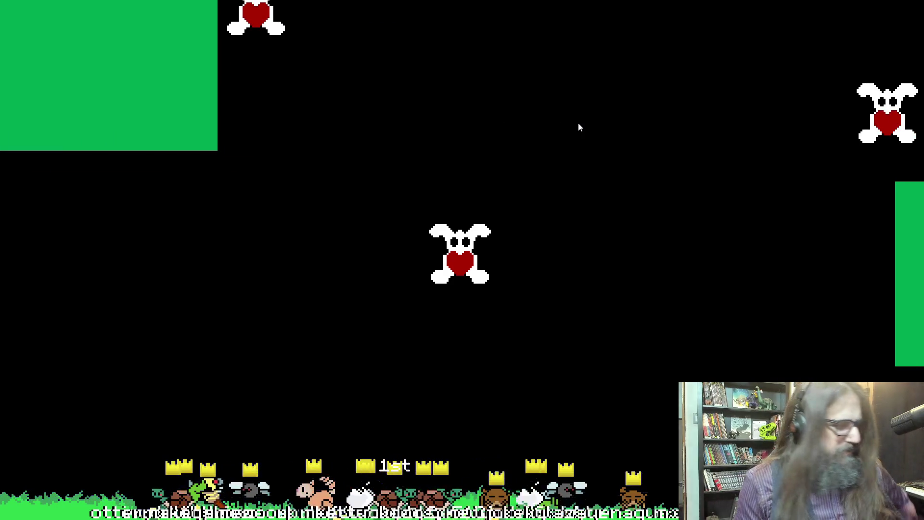
key("F11")
Close the test run, change moveSpeedDefault on line 201 from 3 to 2, and relaunch.
key("Escape")
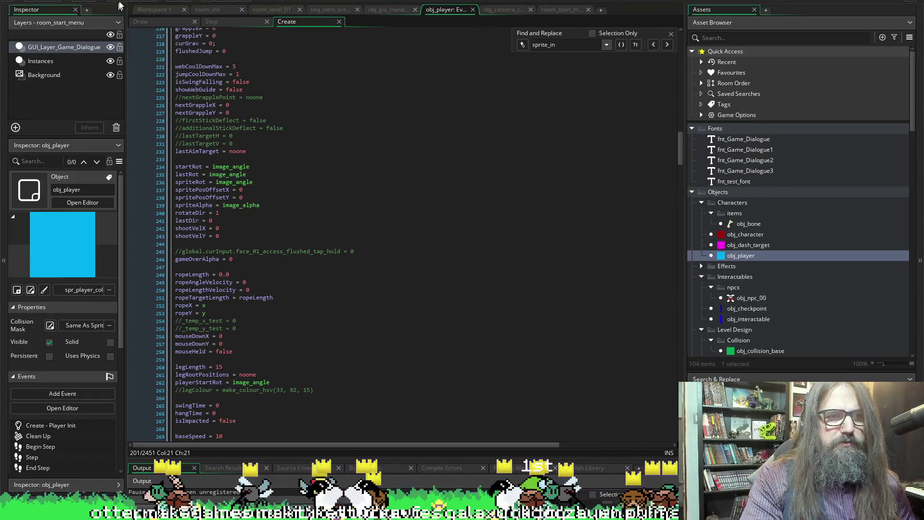
scroll(256, 207, "up", 15)
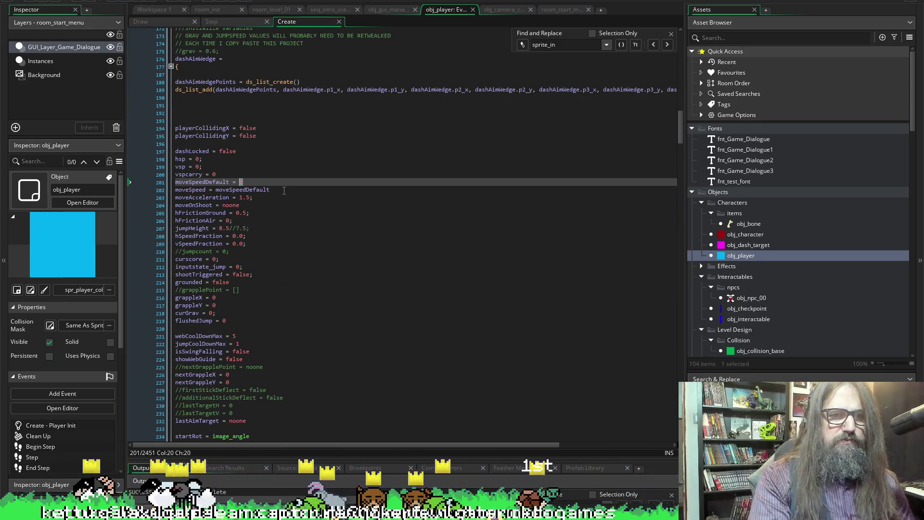
key("BackSpace")
type("2")
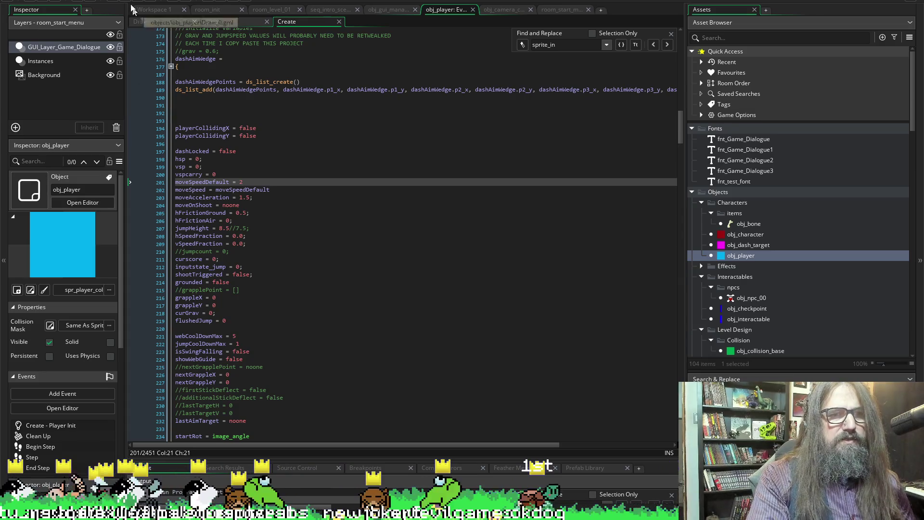
key("F5")
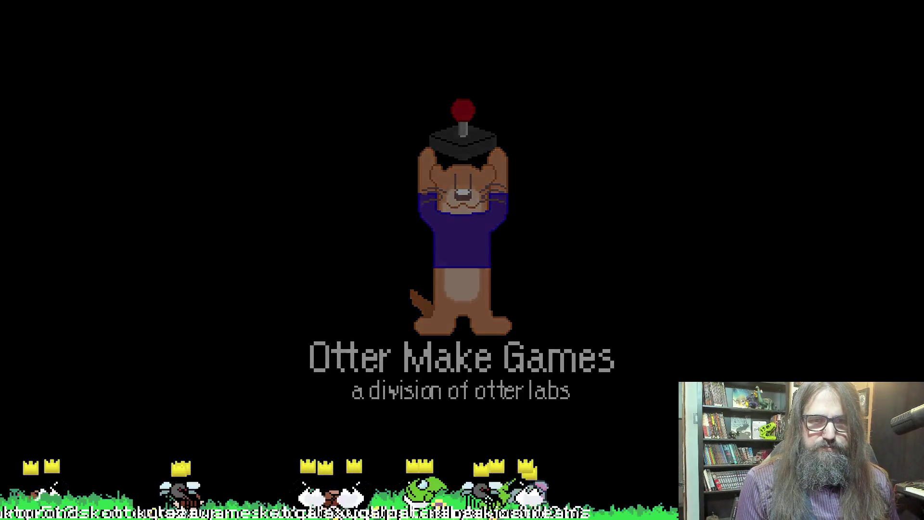
Start a New Game, close it, then Continue the saved game and abort at the code error.
key("Up")
key("Return")
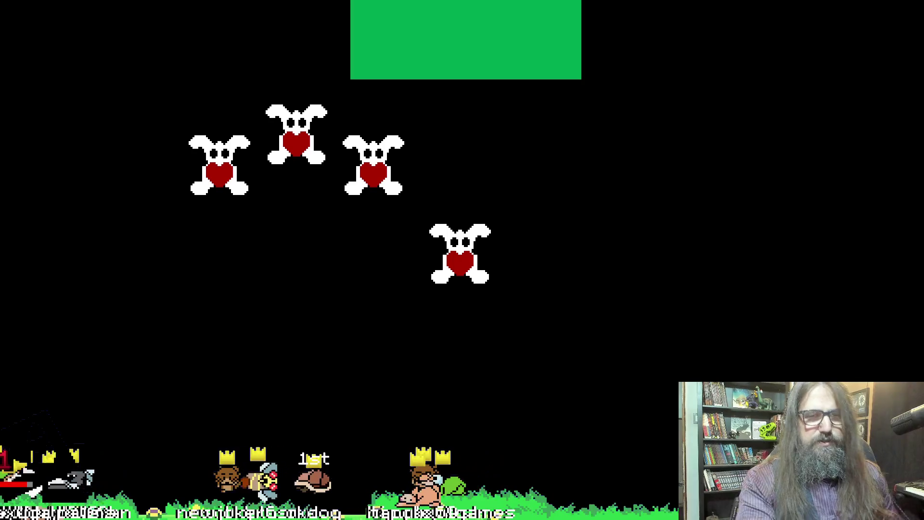
key("Escape")
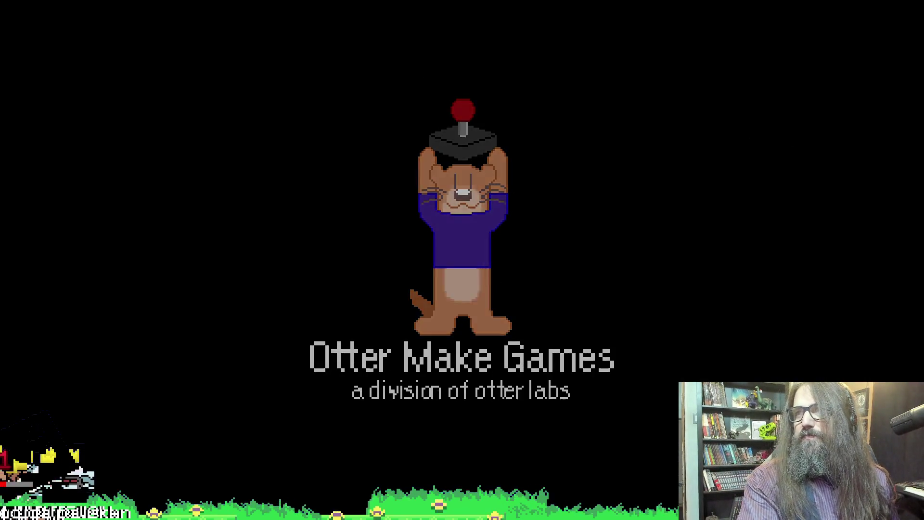
key("Down")
key("Down")
key("Up")
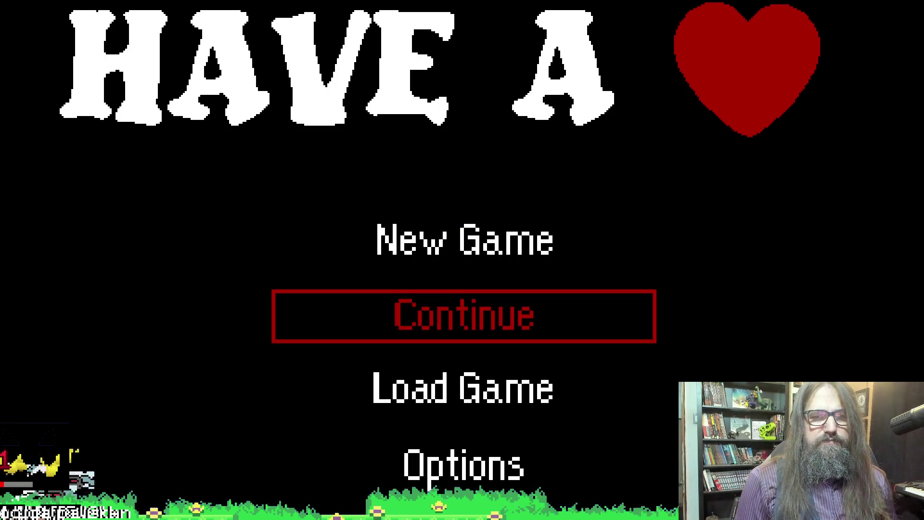
key("Return")
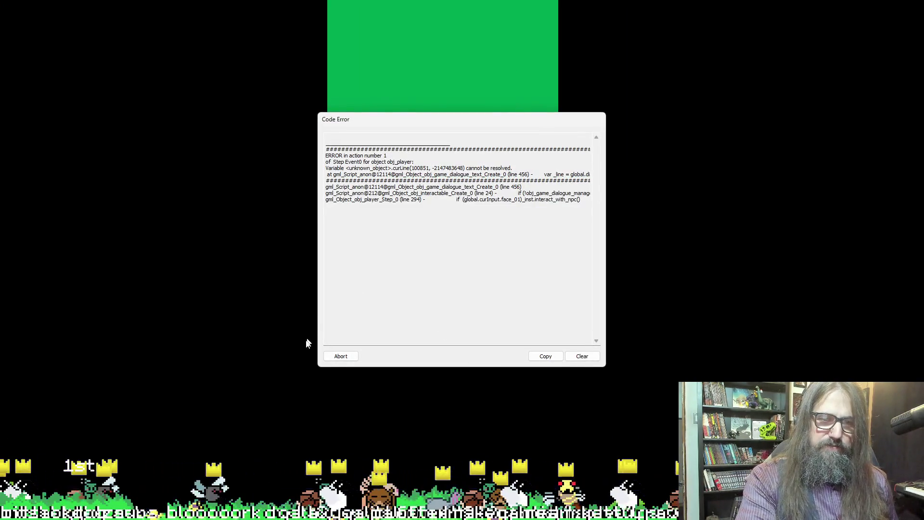
left_click(335, 357)
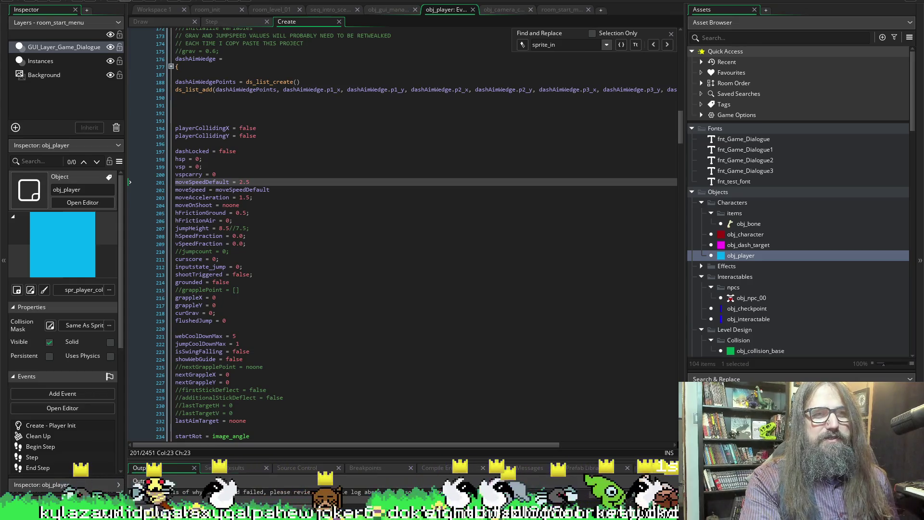
Relaunch the game, place the TODO window over the code, and add an 'interactions' item.
key("F5")
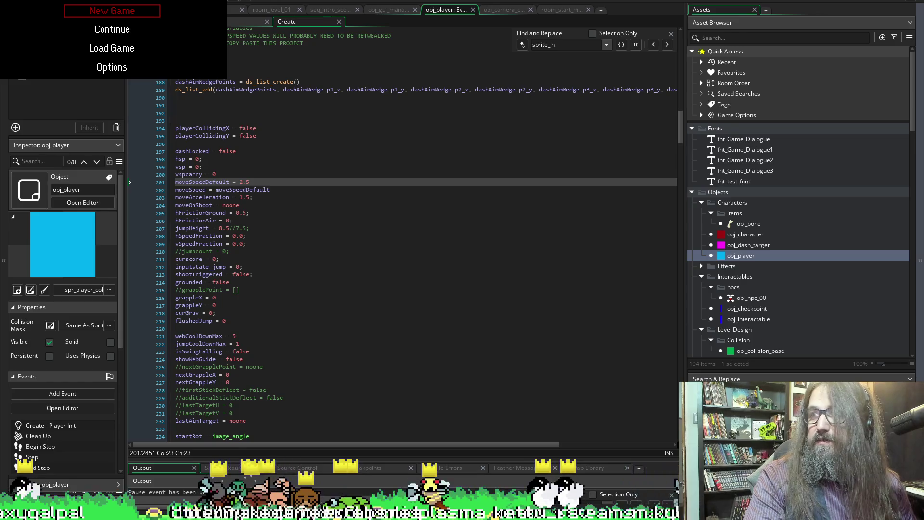
mouse_move(421, 206)
left_mouse_down()
mouse_move(345, 350)
mouse_move(388, 46)
left_mouse_up()
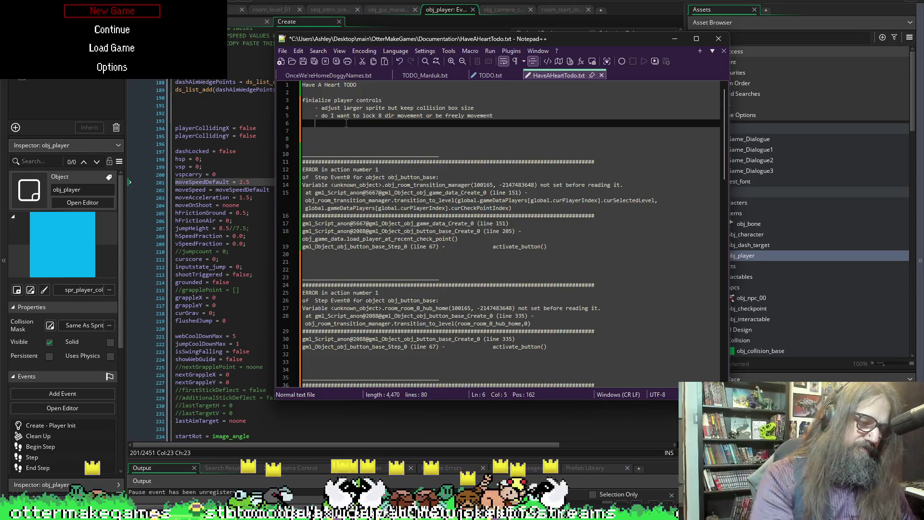
type("-interaction")
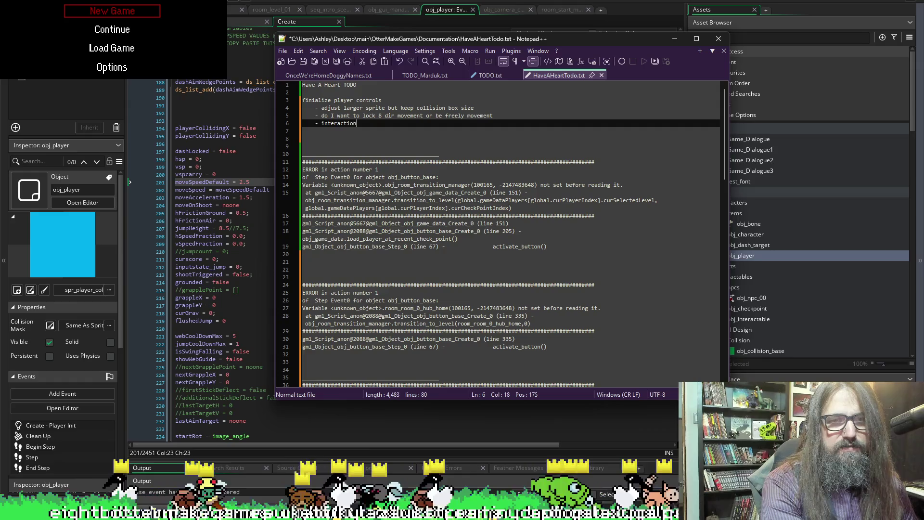
type("s")
key("Return")
List 'talk to people', 'use heartfire' and 'other heart tools' under interactions, then return to GameMaker.
type("talk to people")
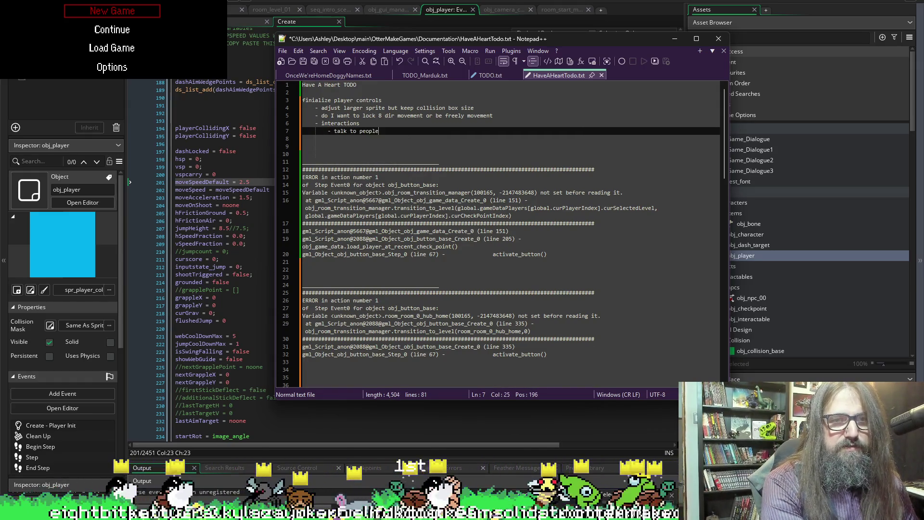
key("Return")
type("se hear")
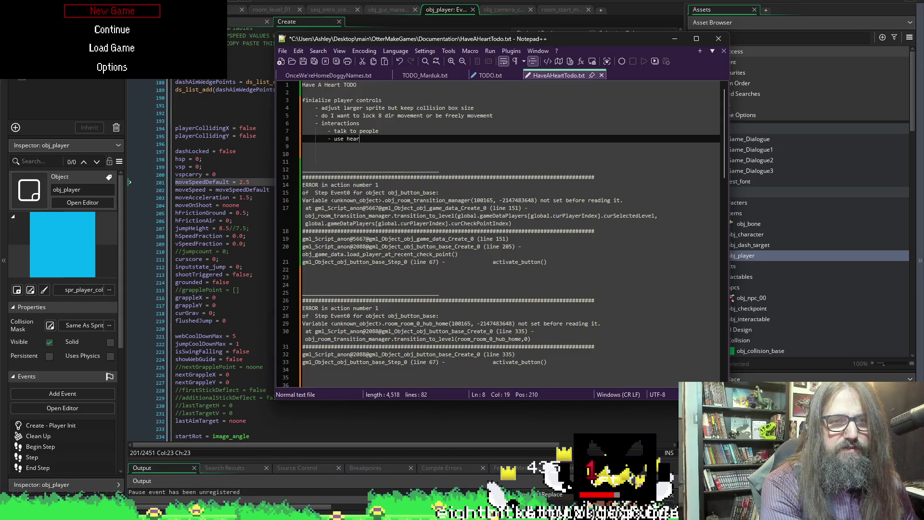
type("tfire")
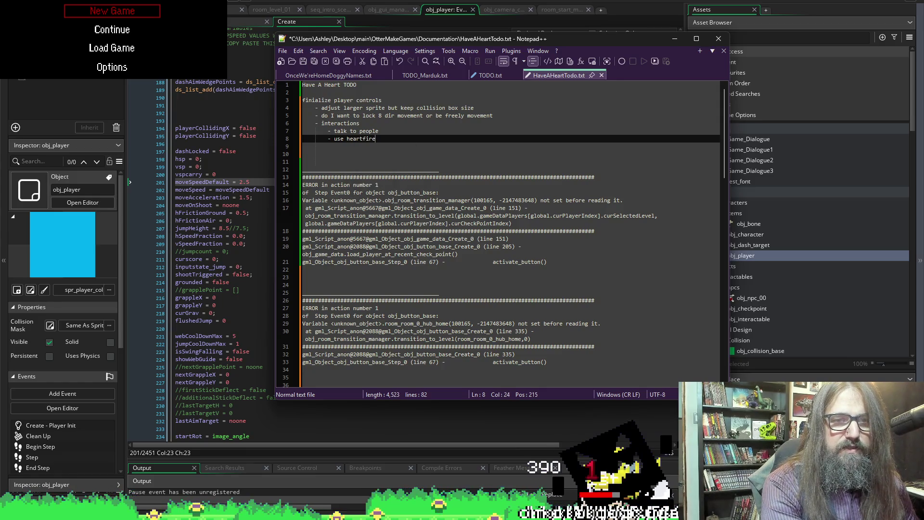
key("Return")
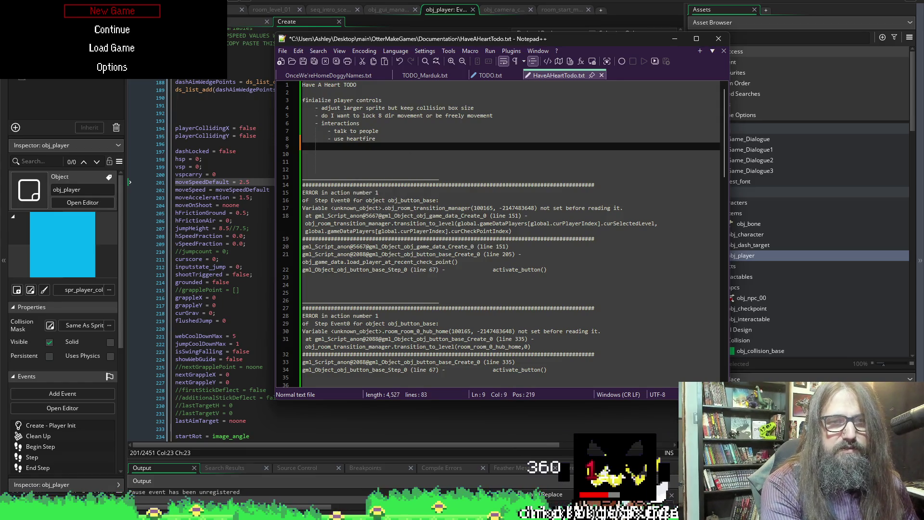
type("-other e")
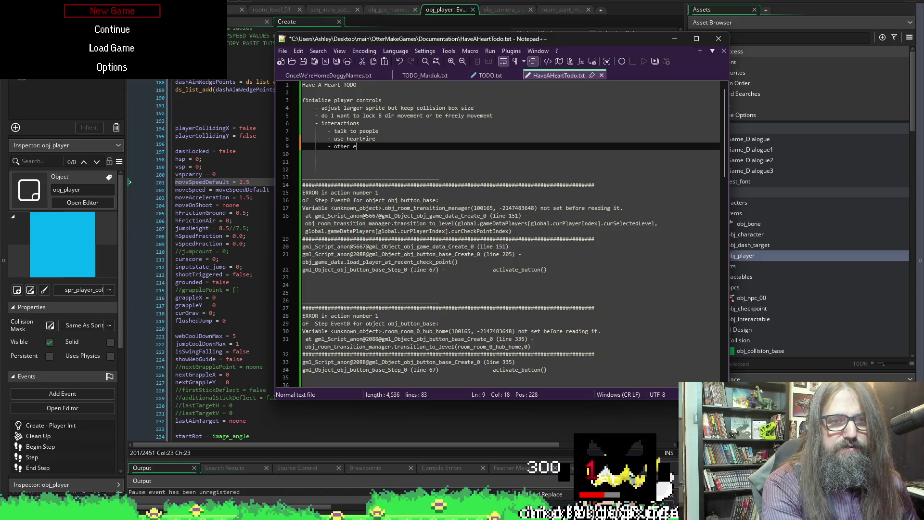
key("BackSpace")
type("heart tools")
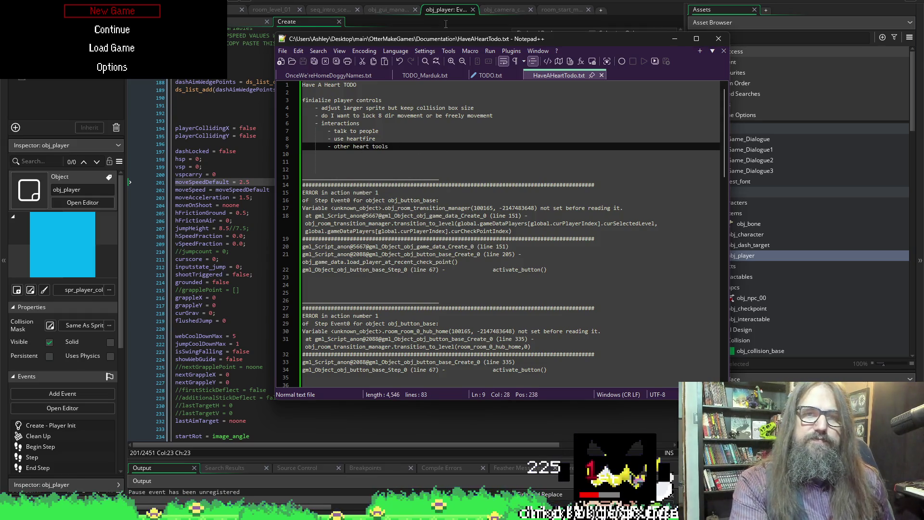
key("alt+Tab")
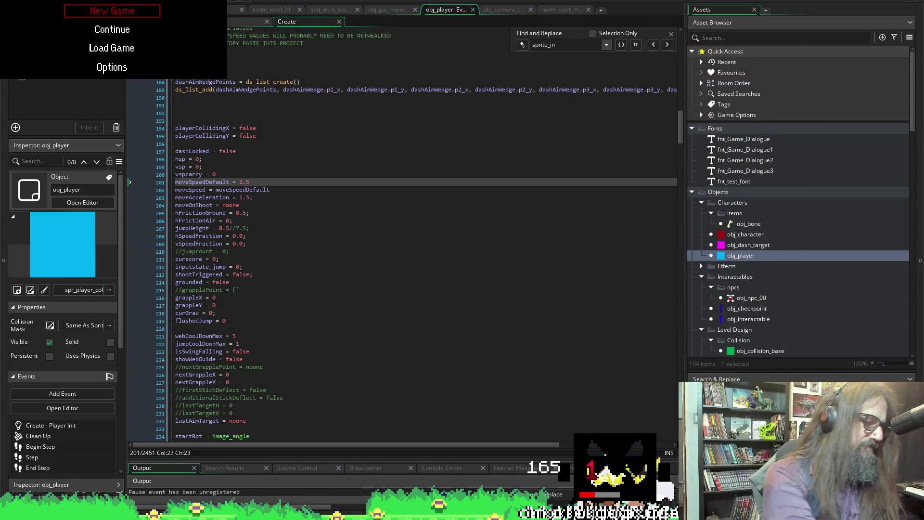
Bring the game forward and choose Continue from the title menu to enter gameplay.
key("alt+Tab")
key("Down")
key("Return")
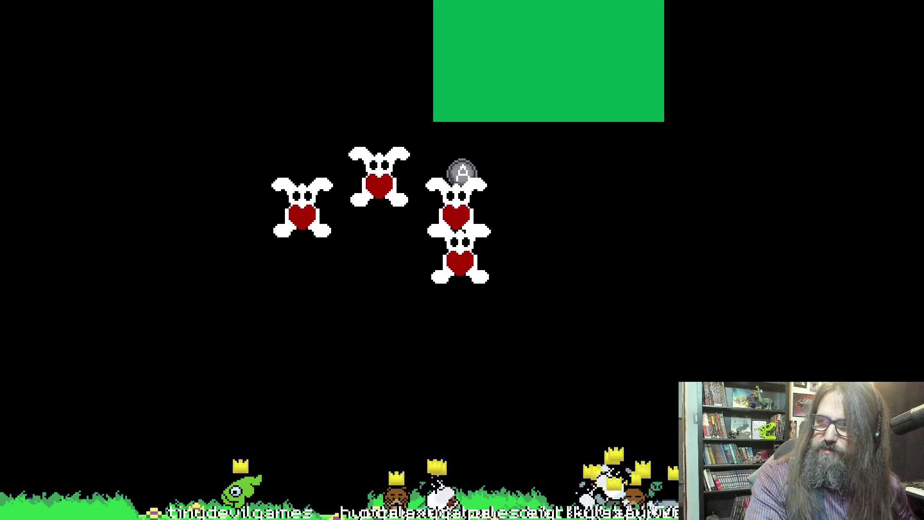
key("alt+Tab")
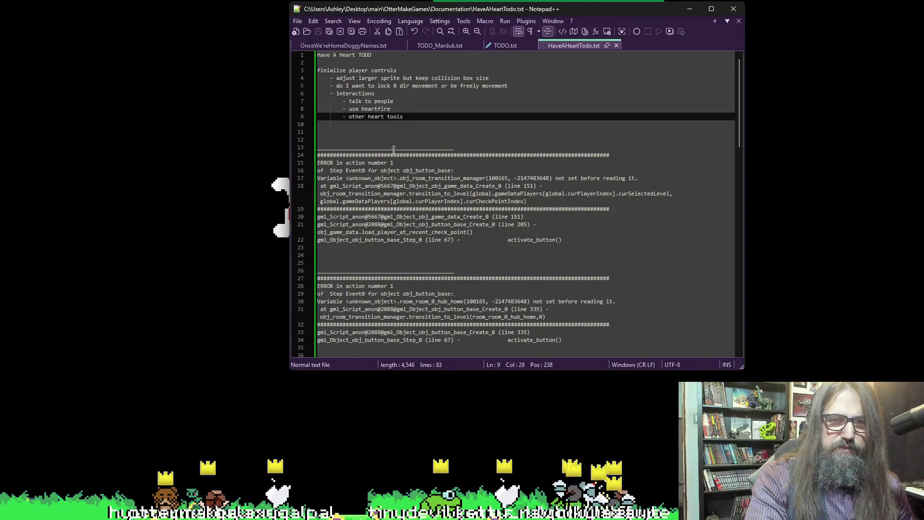
key("Return")
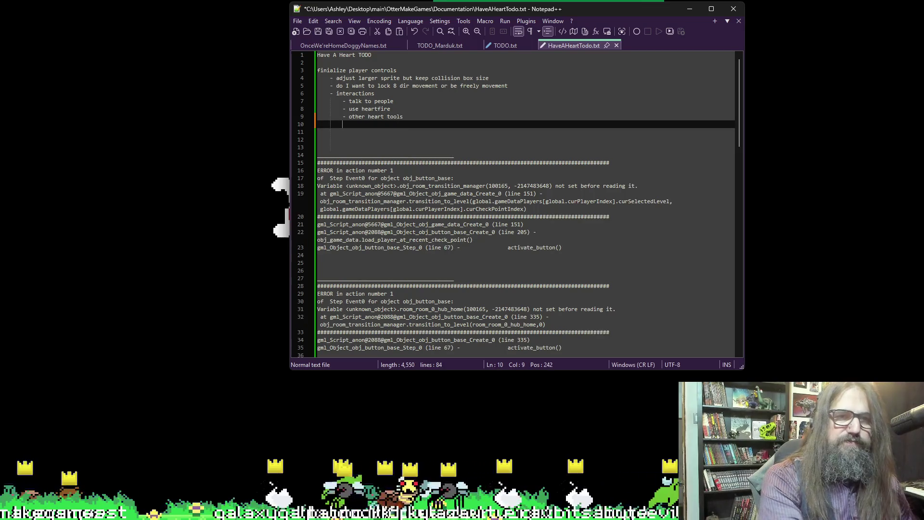
type("-collidio")
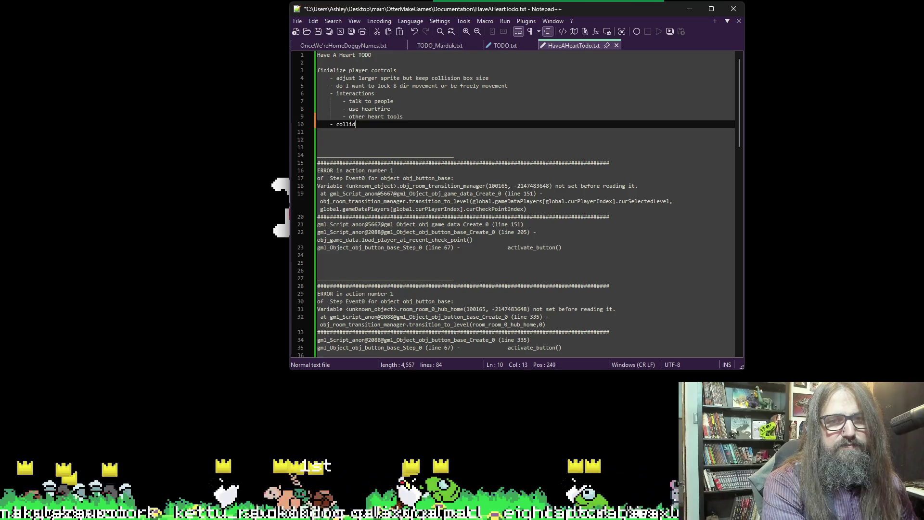
type("s")
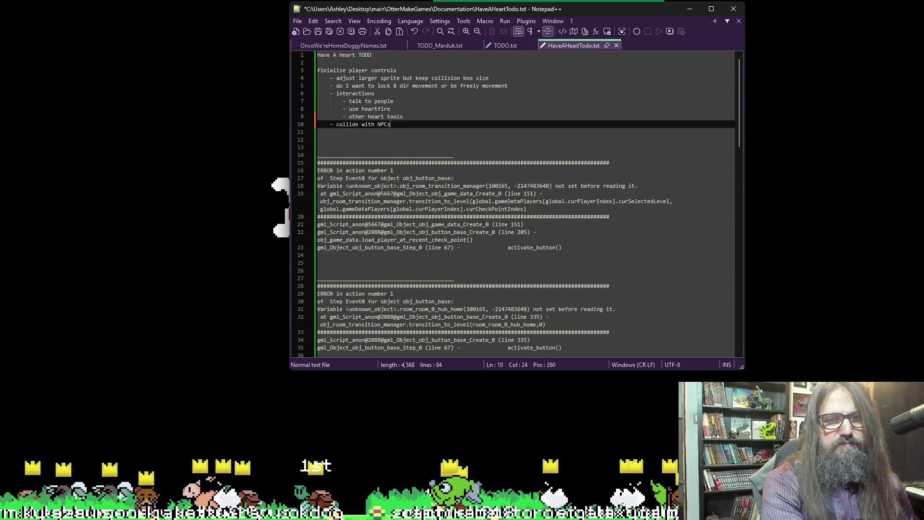
key("ctrl+s")
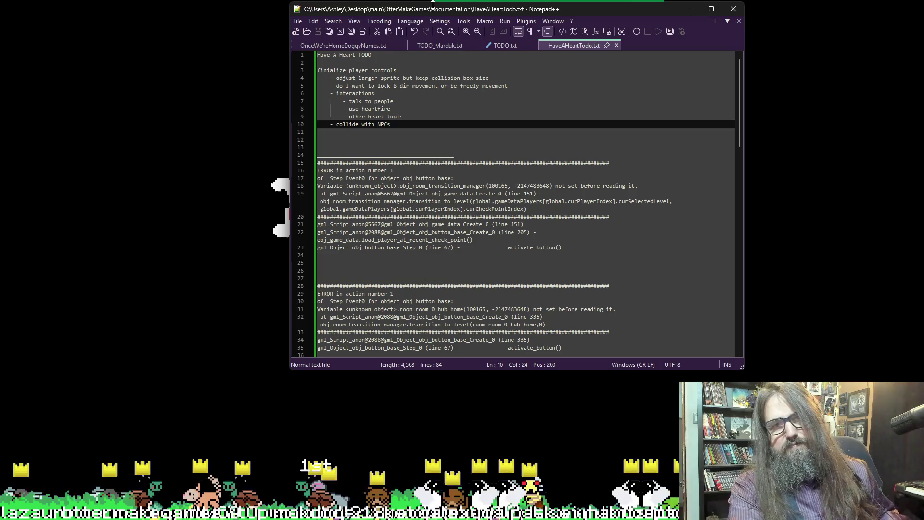
key("alt+Tab")
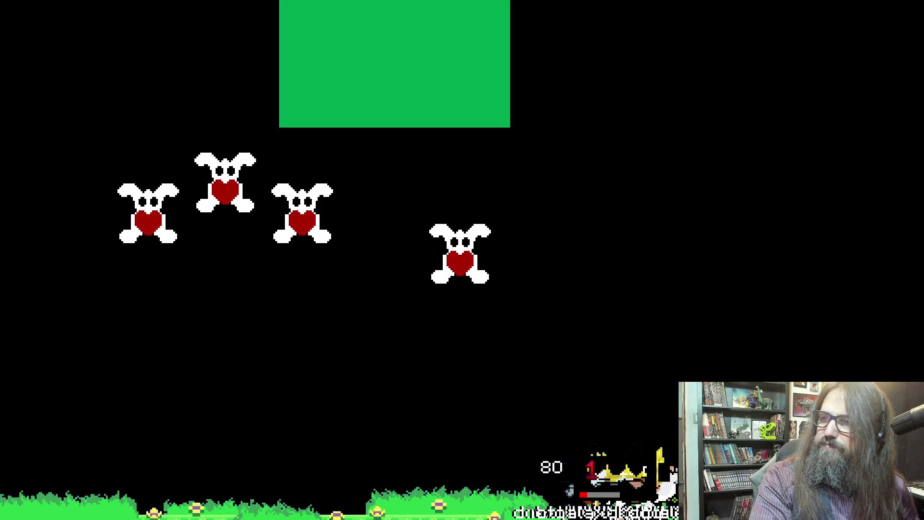
Add '- may need diagonal sprites' beneath the 8-direction movement item, discarding a stray diagonal-movement line.
key("alt+Tab")
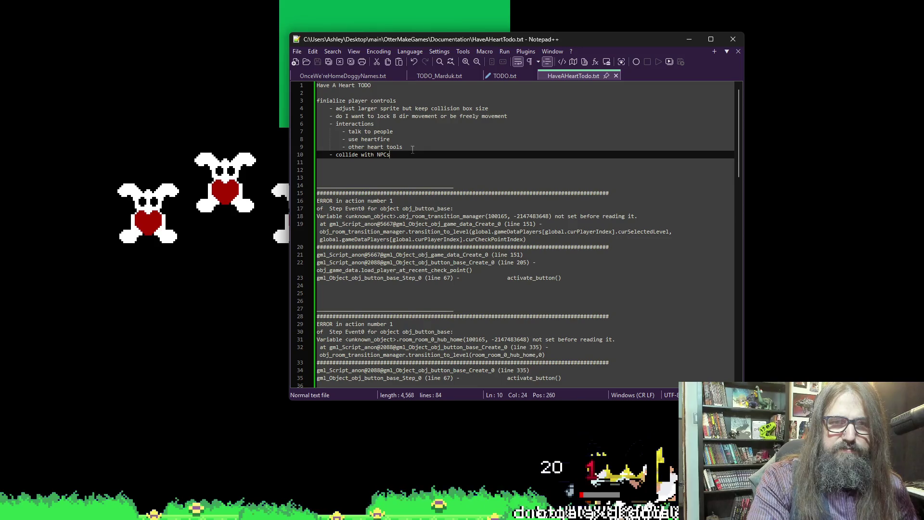
key("Return")
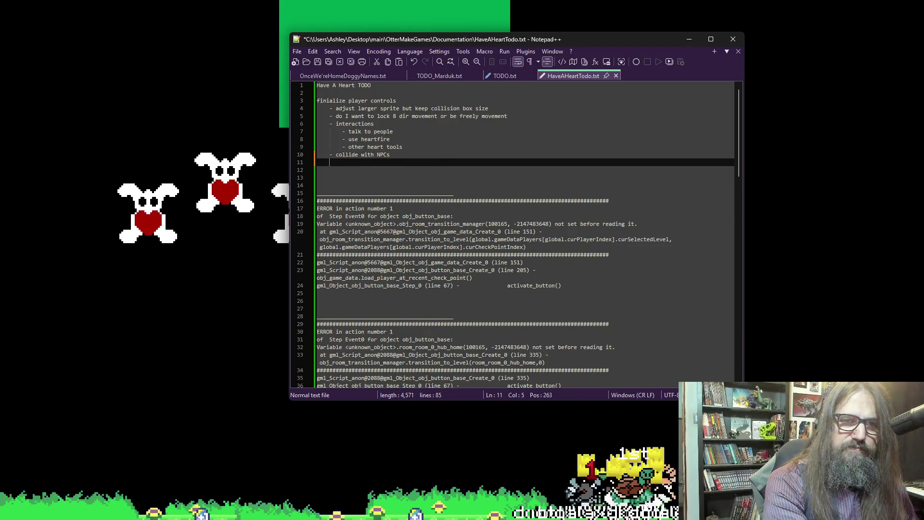
type("-diagon")
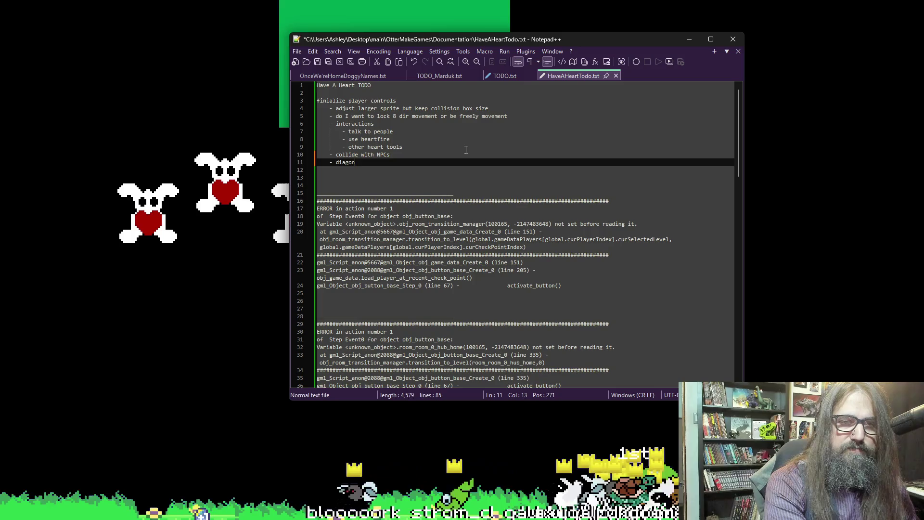
type("al movment")
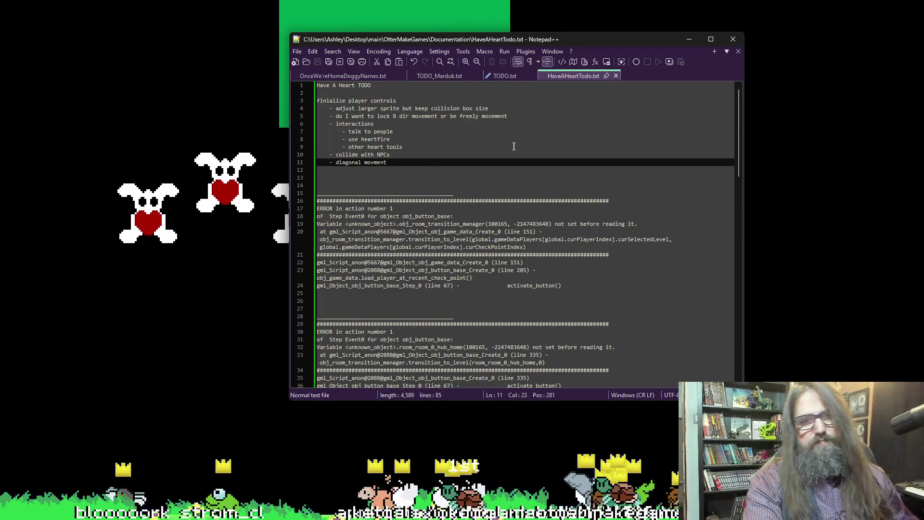
key("Delete")
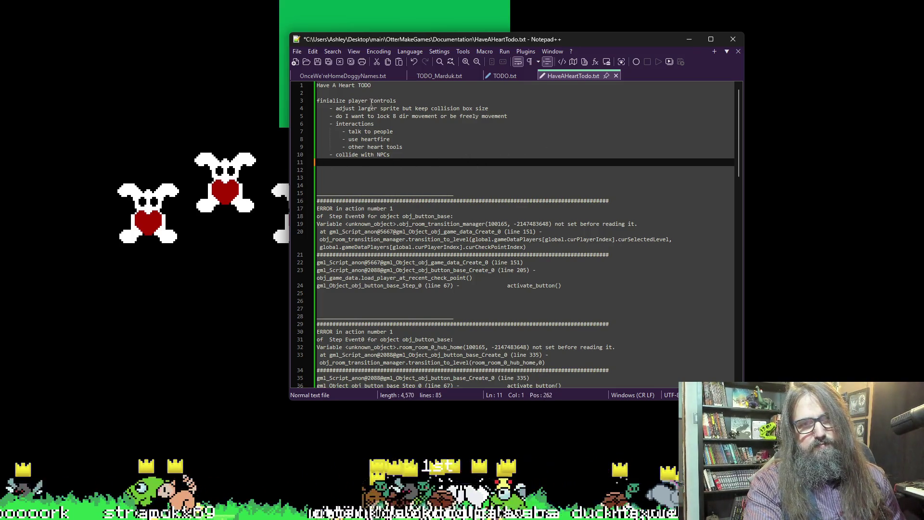
left_click(517, 118)
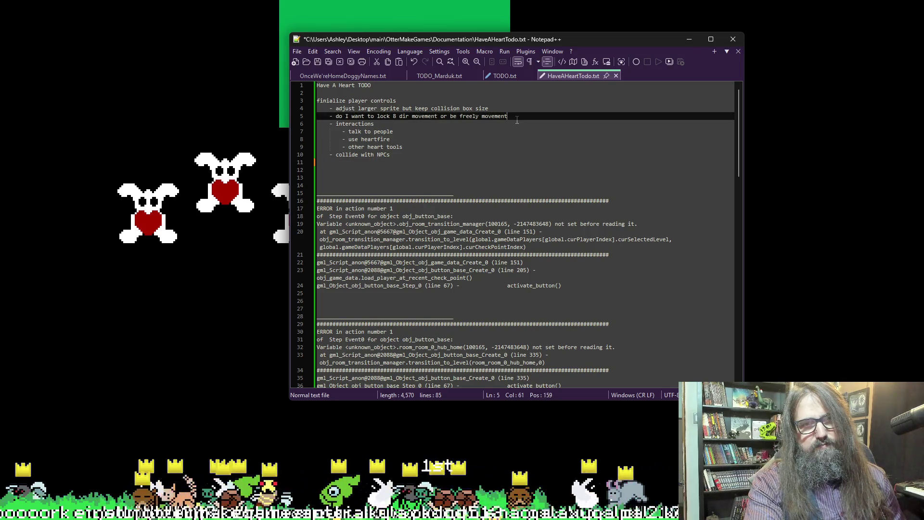
key("Return")
type("- man")
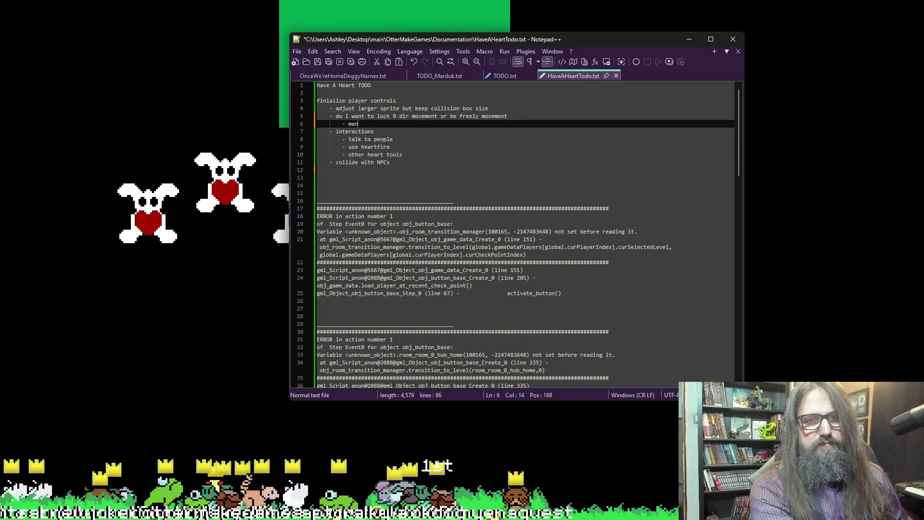
key("BackSpace")
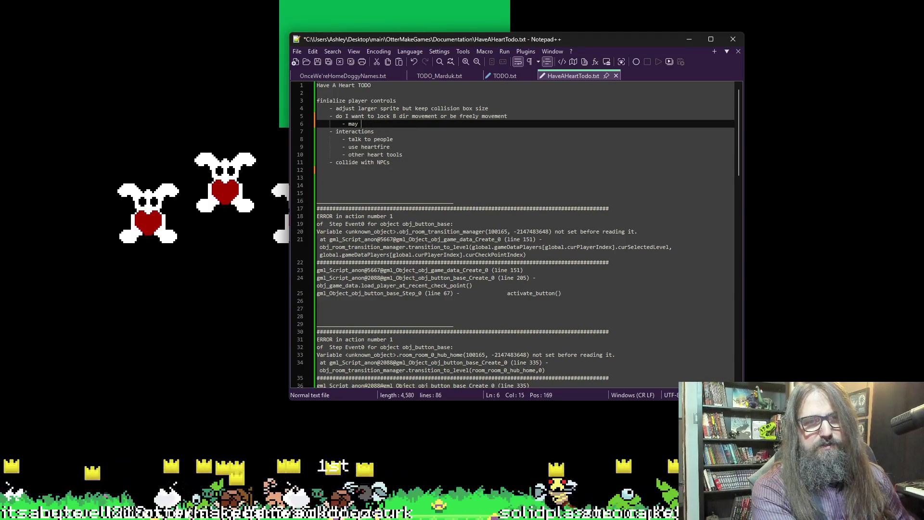
type("need dia")
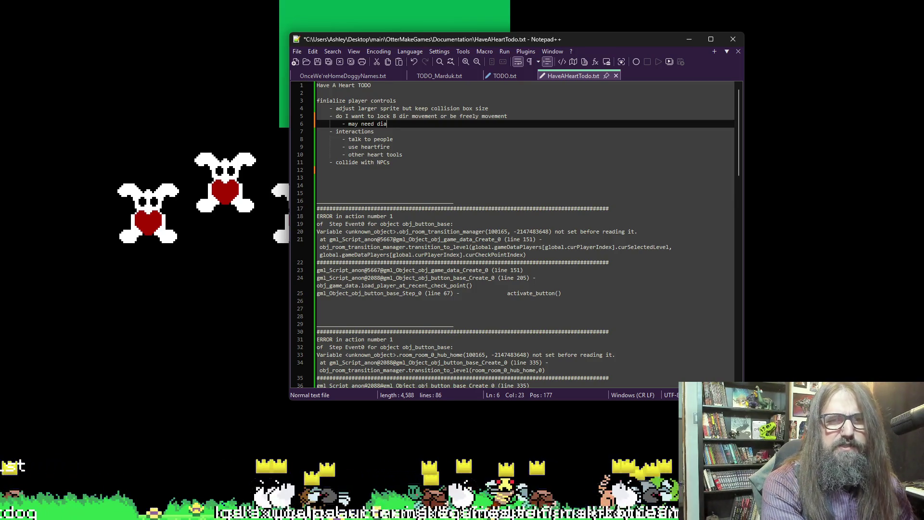
type("gonal sprite")
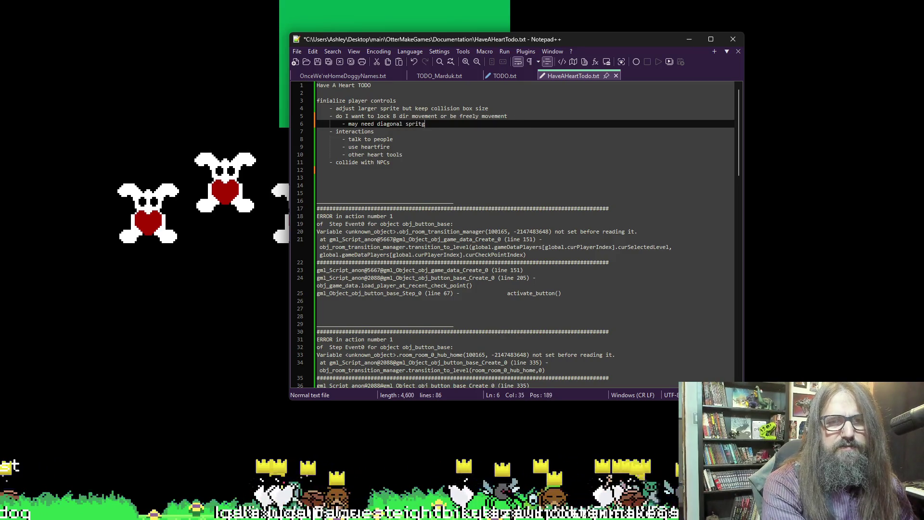
type("s")
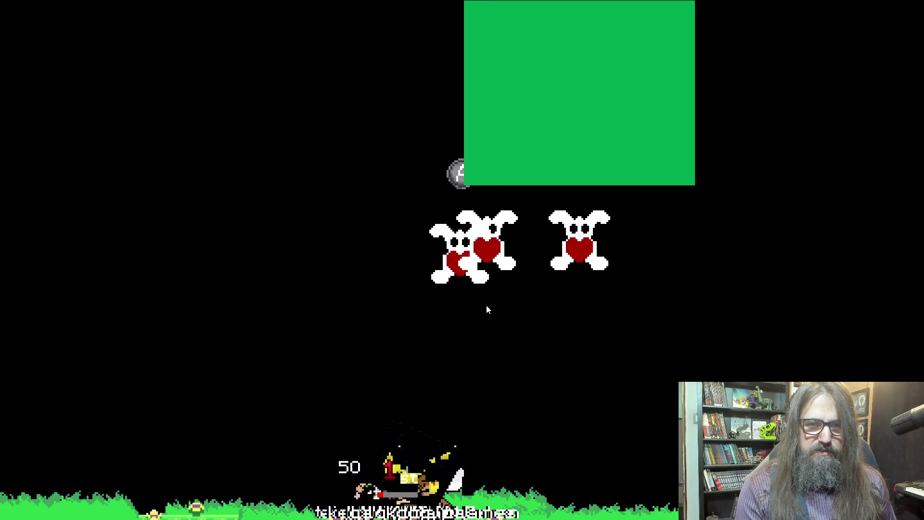
Switch from the running game back to obj_player's Create event code with moveSpeedDefault at 2.5.
key("alt+Tab")
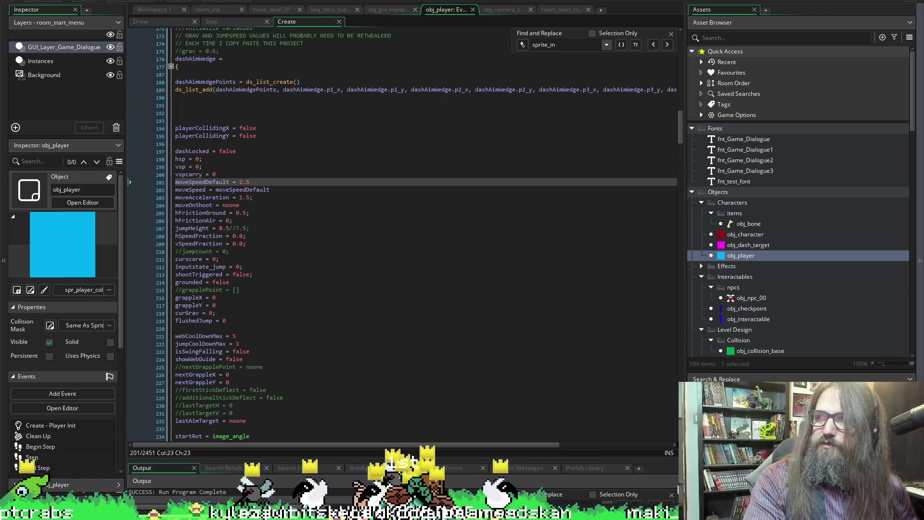
Add '- render order on y axis' below 'collide with NPCs' in the HaveAHeartTodo notes, then return to GameMaker.
key("alt+Tab")
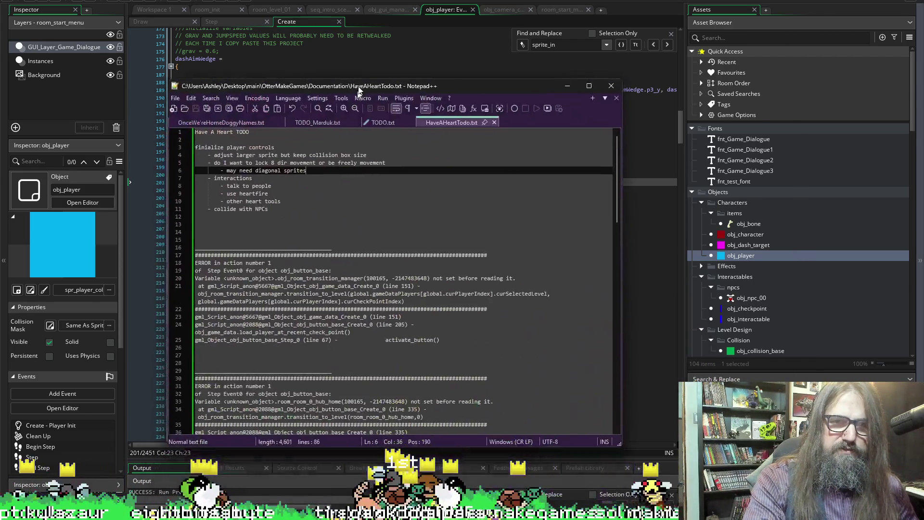
left_click(294, 200)
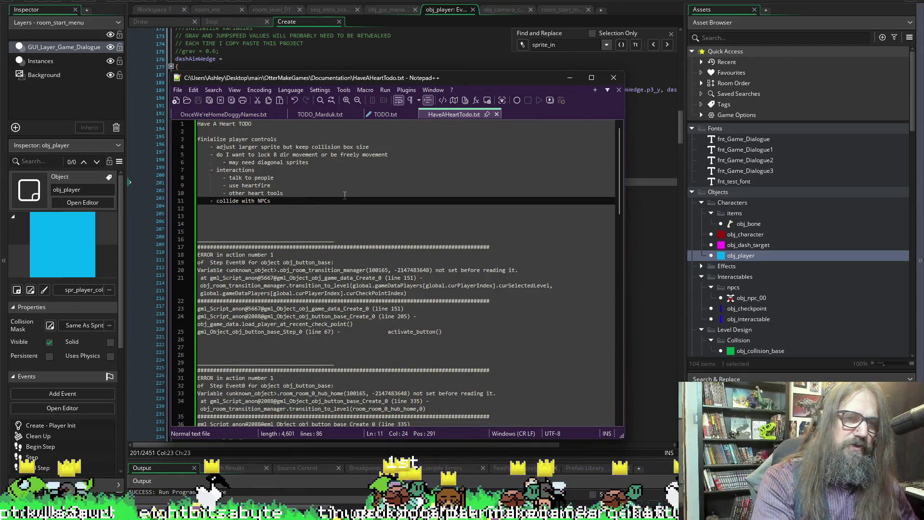
key("Return")
type("- ren")
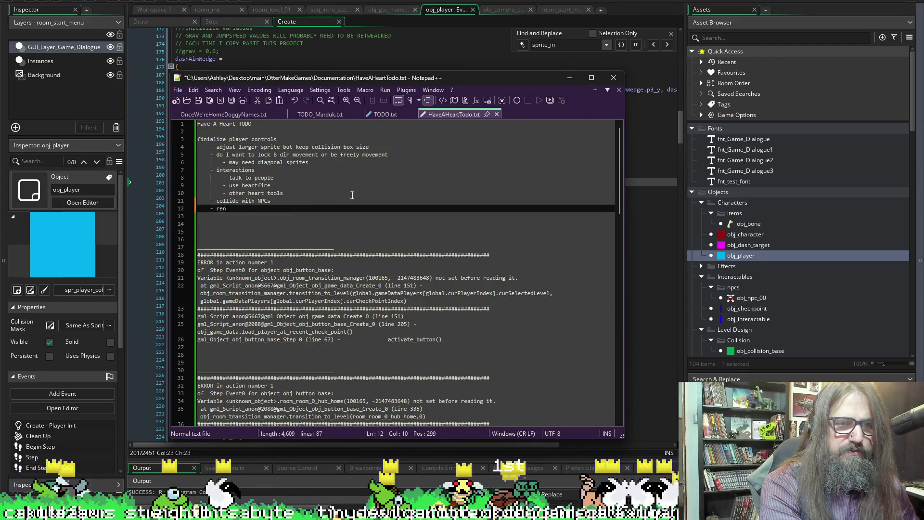
type("ote")
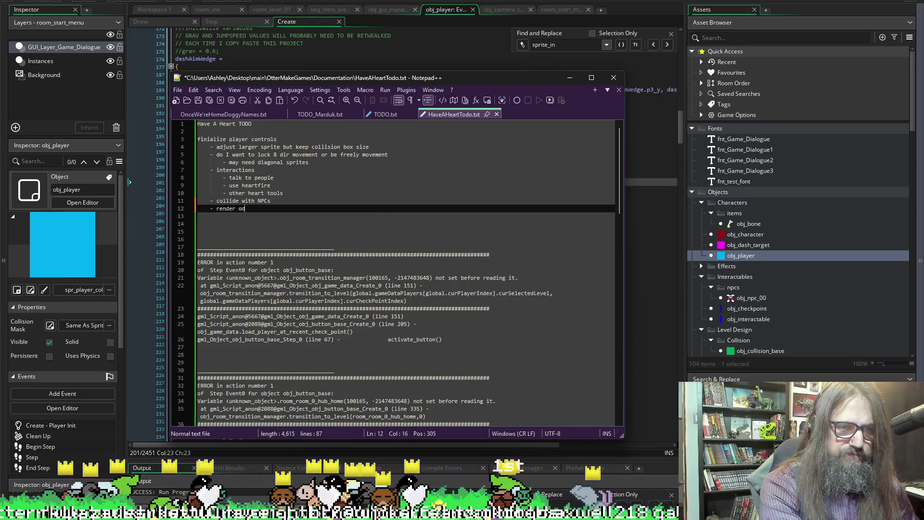
type(" on 7")
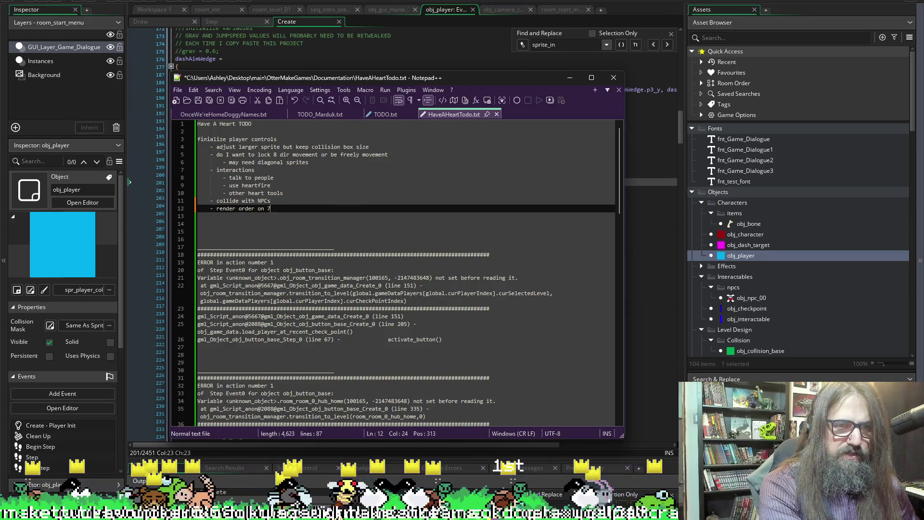
key("BackSpace")
type("y axis")
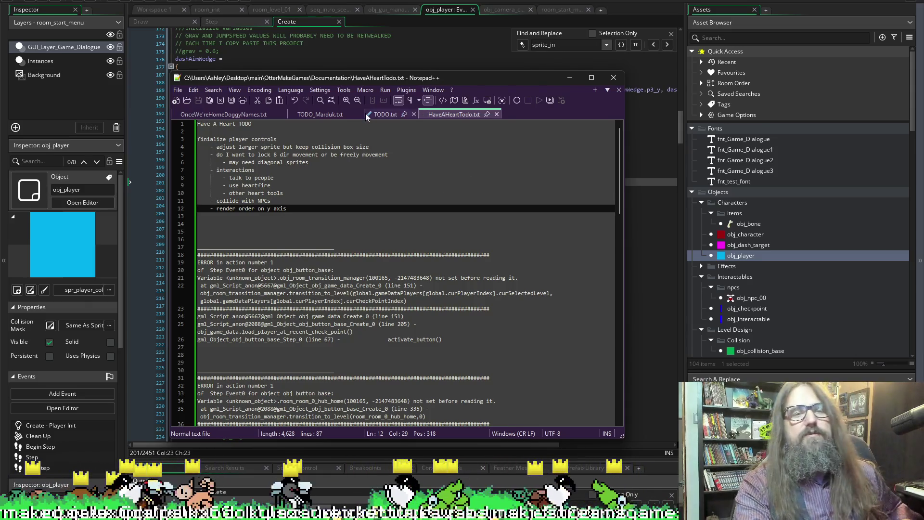
key("alt+Tab")
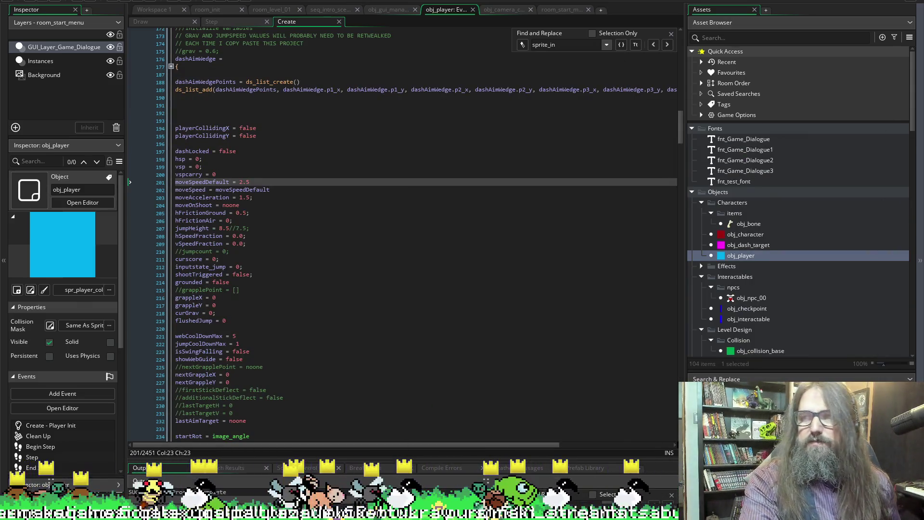
Choose Continue on the game's main menu to load the saved game into the level.
scroll(320, 182, "down", 7)
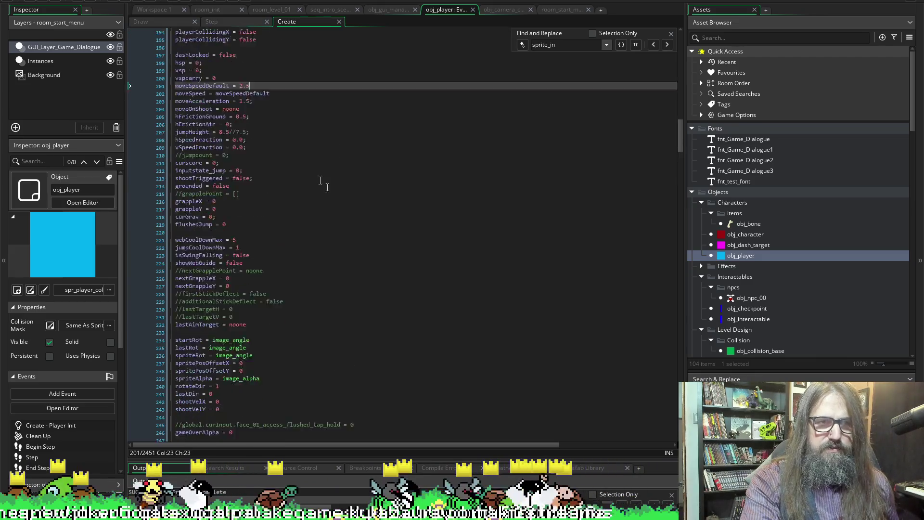
scroll(319, 182, "up", 6)
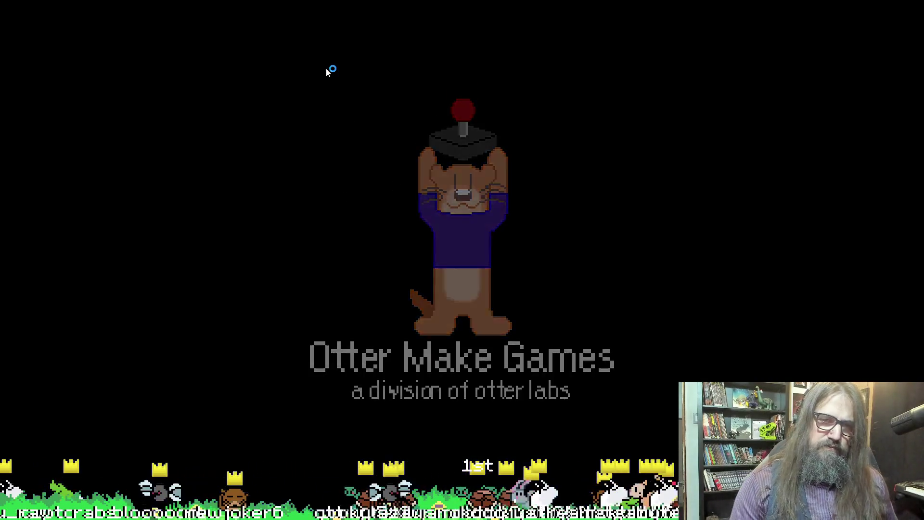
key("Down")
key("Return")
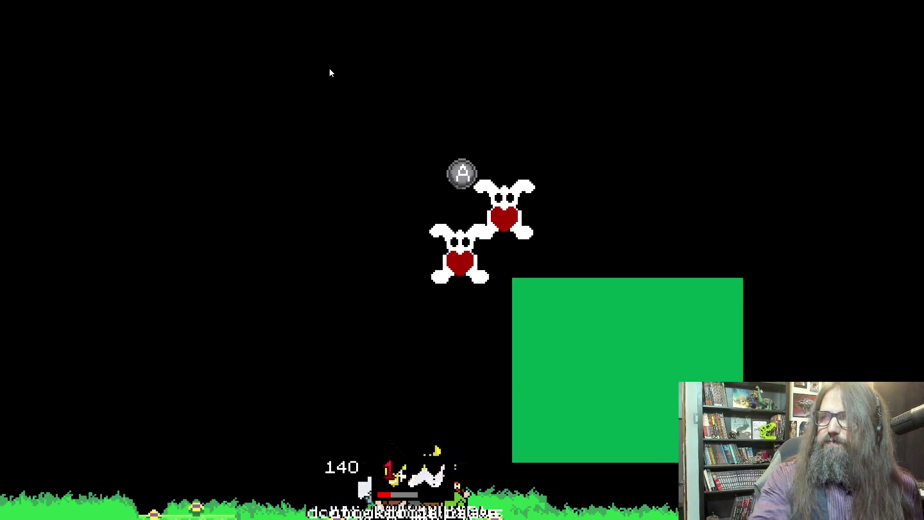
Exit fullscreen so the test run plays in a small window over the obj_player Create code.
key("Escape")
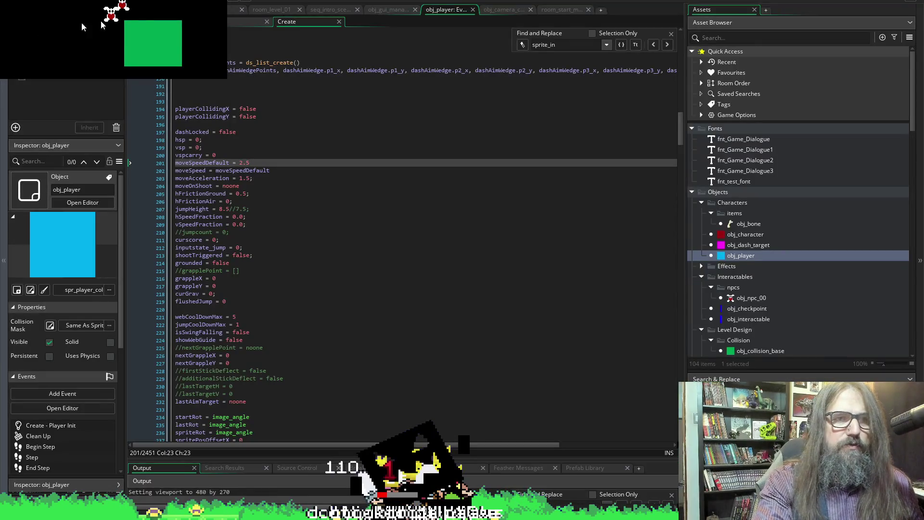